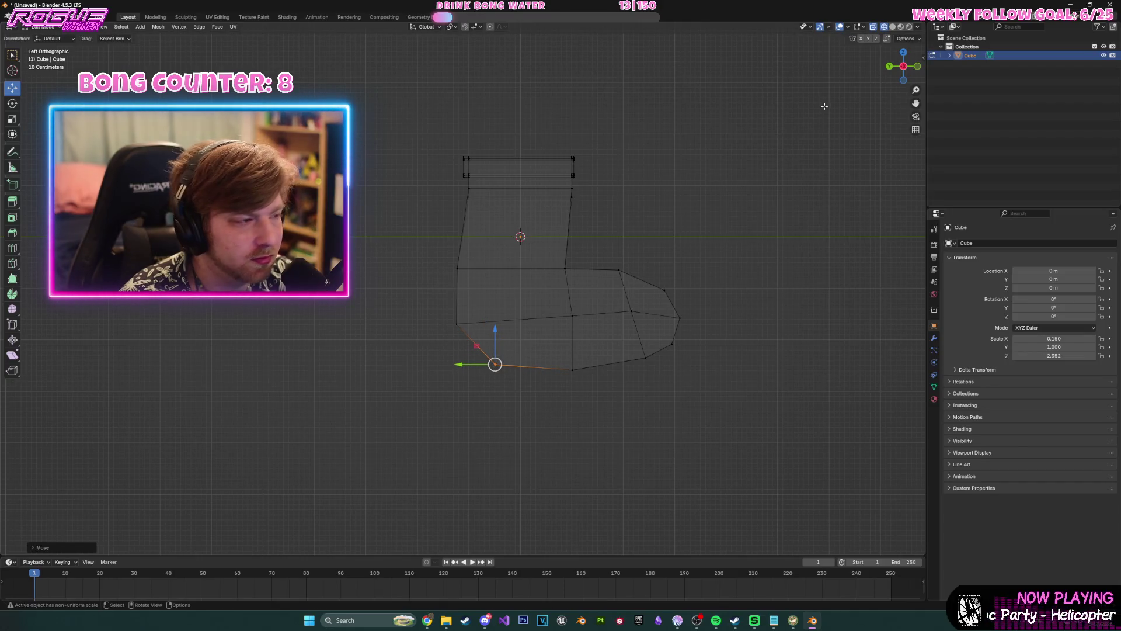
# - Confirm the vertex move and add an edge loop across the sock's top band
pyautogui.hotkey('alt', 'z')
pyautogui.hotkey('alt', 'a')
pyautogui.moveTo(748, 249)
pyautogui.mouseDown(button='middle')
pyautogui.moveTo(699, 270)
pyautogui.moveTo(671, 243)
pyautogui.moveTo(640, 253)
pyautogui.moveTo(670, 264)
pyautogui.moveTo(664, 315)
pyautogui.moveTo(633, 316)
pyautogui.moveTo(638, 192)
pyautogui.moveTo(690, 267)
pyautogui.moveTo(762, 328)
pyautogui.moveTo(701, 292)
pyautogui.moveTo(691, 268)
pyautogui.moveTo(596, 241)
pyautogui.moveTo(671, 233)
pyautogui.mouseUp(button='middle')
pyautogui.scroll(3, 670, 233)
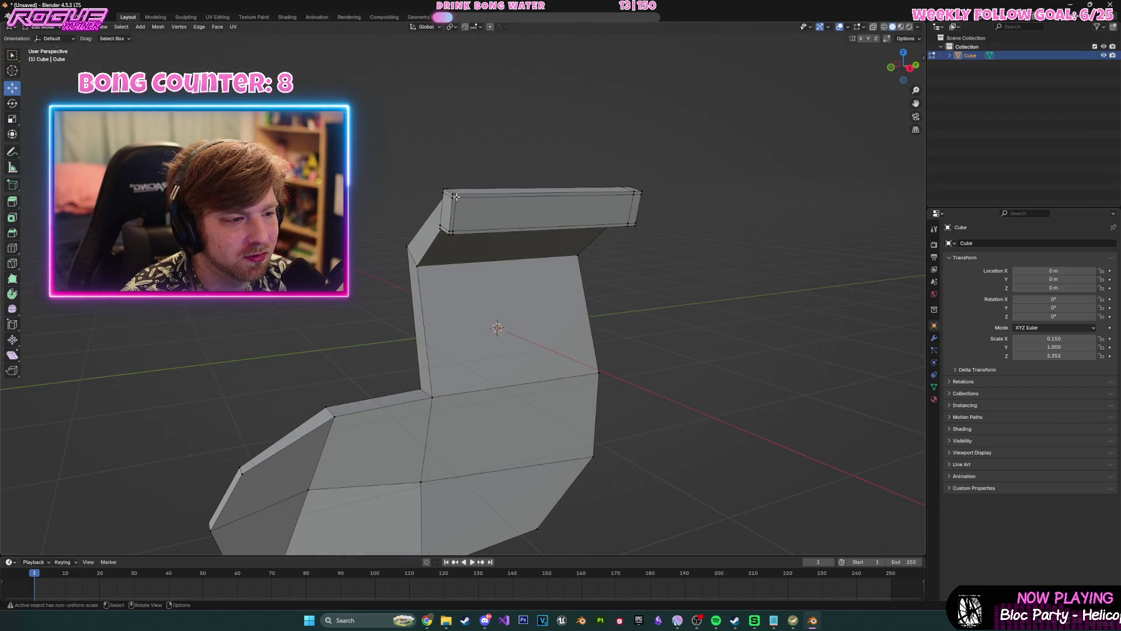
pyautogui.hotkey('ctrl', 'r')
pyautogui.click(454, 215)
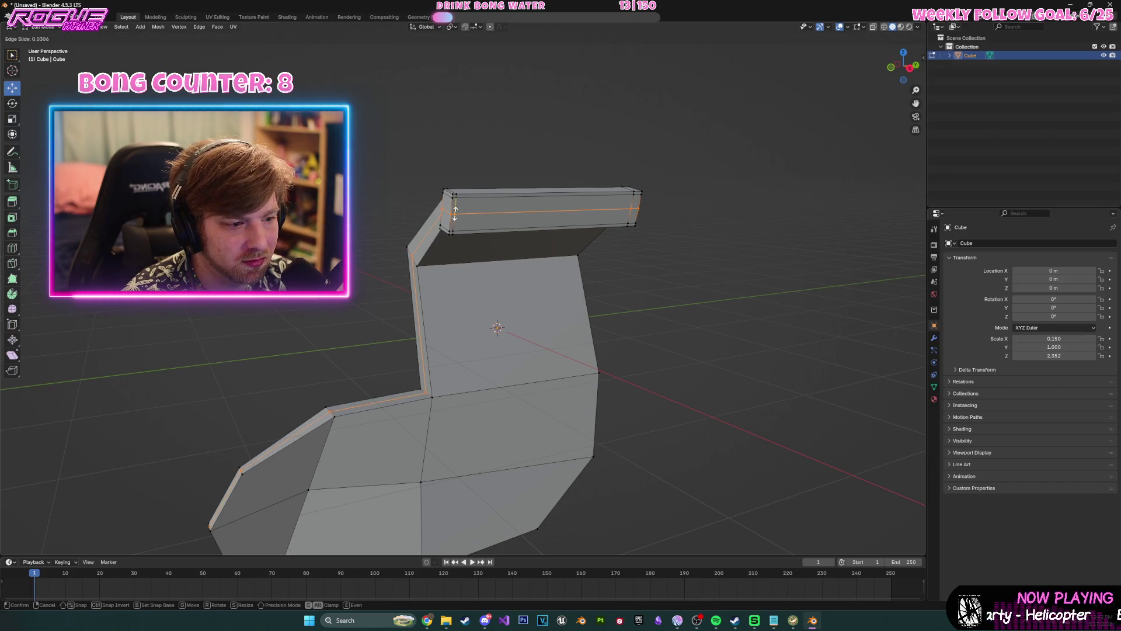
pyautogui.click(455, 213)
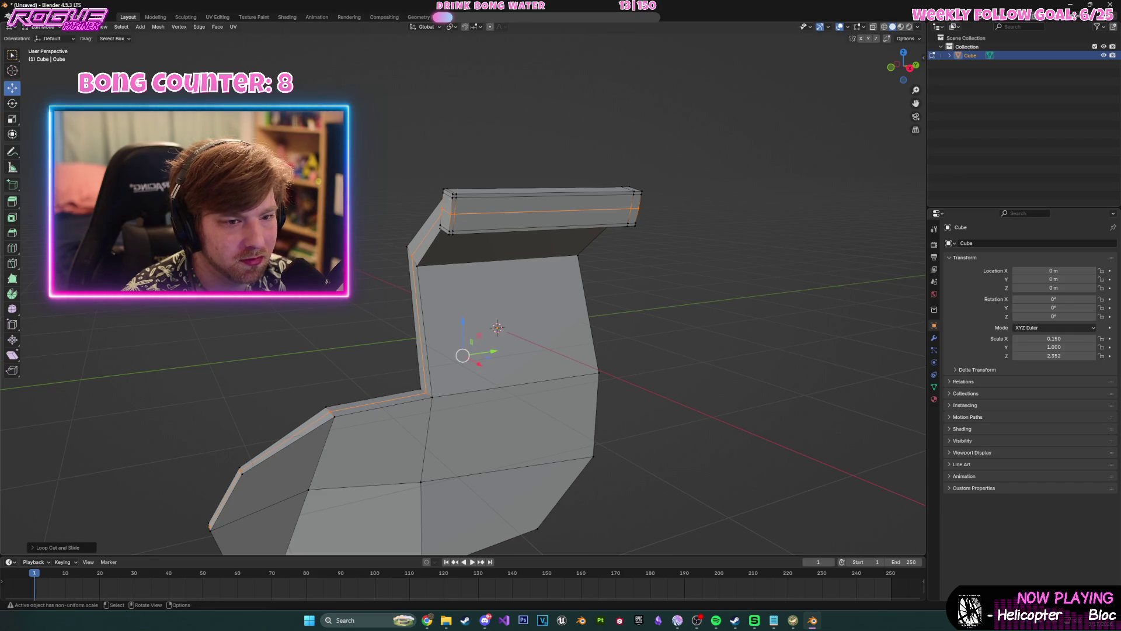
# - Scale the new edge loop wider along Y
pyautogui.click(11, 119)
pyautogui.moveTo(493, 351)
pyautogui.mouseDown()
pyautogui.moveTo(511, 350)
pyautogui.moveTo(495, 351)
pyautogui.mouseUp()
pyautogui.moveTo(495, 351)
pyautogui.mouseDown(button='middle')
pyautogui.moveTo(538, 290)
pyautogui.moveTo(519, 265)
pyautogui.mouseUp(button='middle')
# - In Left Orthographic view, select the top vertices and pull the toe vertex outward
pyautogui.click(645, 156)
pyautogui.click(641, 113)
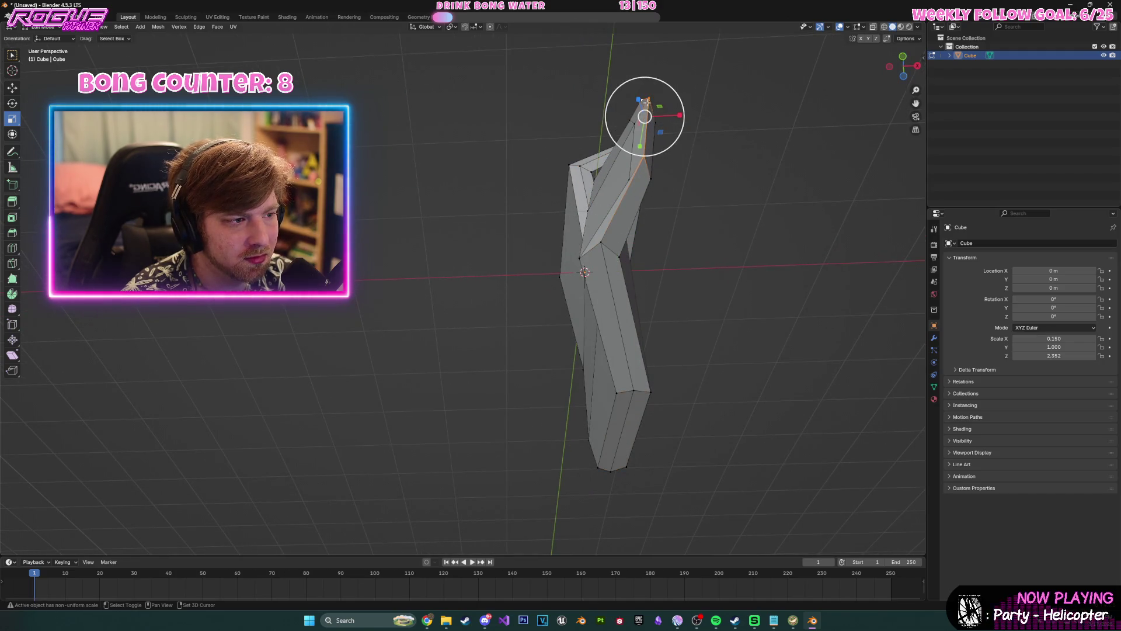
pyautogui.click(13, 88)
pyautogui.click(890, 67)
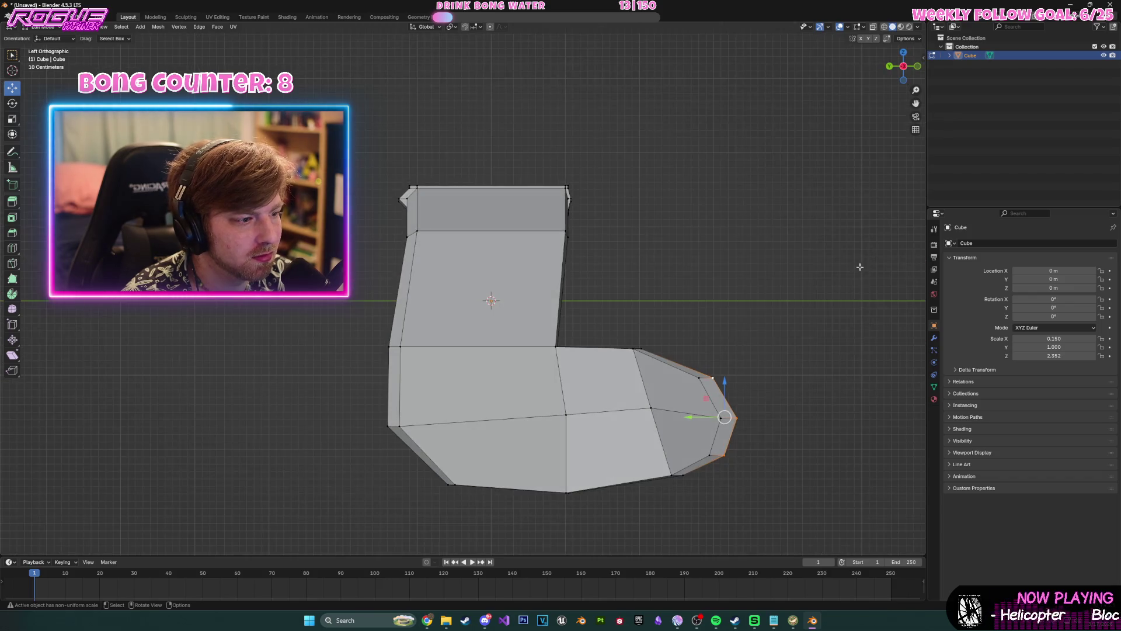
pyautogui.moveTo(714, 429)
pyautogui.mouseDown()
pyautogui.moveTo(723, 380)
pyautogui.moveTo(713, 383)
pyautogui.mouseUp()
pyautogui.moveTo(713, 383)
pyautogui.mouseDown(button='middle')
pyautogui.moveTo(783, 380)
pyautogui.moveTo(733, 413)
pyautogui.moveTo(681, 386)
pyautogui.moveTo(617, 384)
pyautogui.moveTo(653, 388)
pyautogui.mouseUp(button='middle')
# - Slide another corner vertex into a new position and clear the selection
pyautogui.click(461, 449)
pyautogui.moveTo(472, 442); pyautogui.dragTo(480, 437)
pyautogui.moveTo(480, 437)
pyautogui.mouseDown(button='middle')
pyautogui.moveTo(690, 334)
pyautogui.moveTo(740, 264)
pyautogui.moveTo(713, 297)
pyautogui.moveTo(718, 310)
pyautogui.moveTo(621, 278)
pyautogui.moveTo(537, 282)
pyautogui.moveTo(681, 300)
pyautogui.moveTo(463, 291)
pyautogui.moveTo(829, 280)
pyautogui.moveTo(899, 293)
pyautogui.moveTo(760, 279)
pyautogui.mouseUp(button='middle')
pyautogui.click(689, 334)
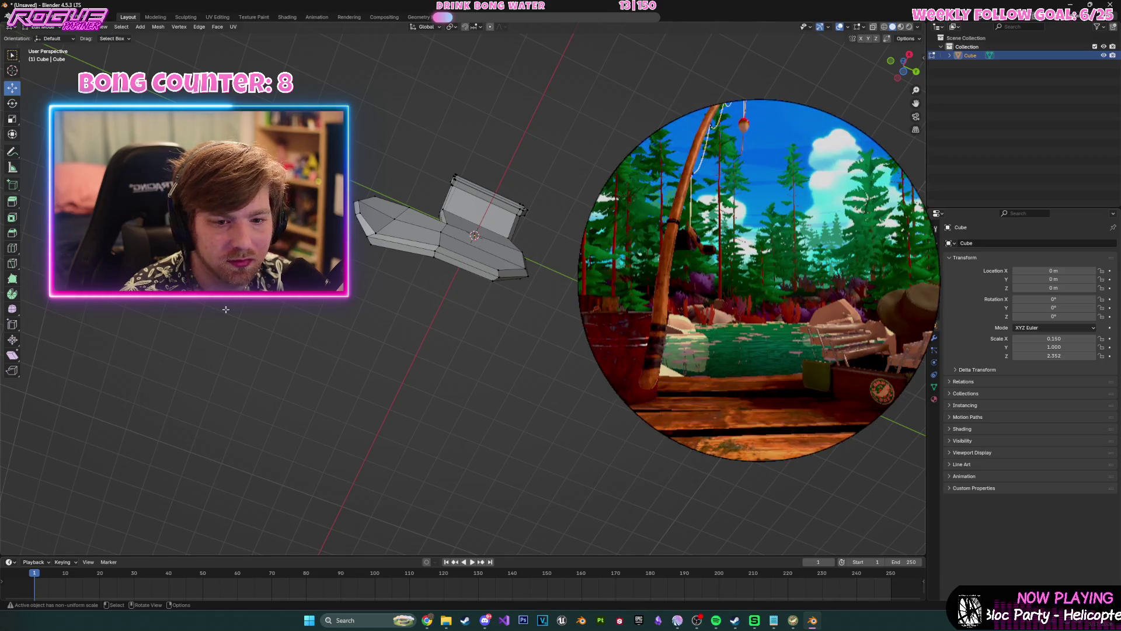
# - Shift the selected vertices along X in a few small moves
pyautogui.moveTo(532, 297); pyautogui.dragTo(544, 304, button='middle')
pyautogui.scroll(2, 544, 305)
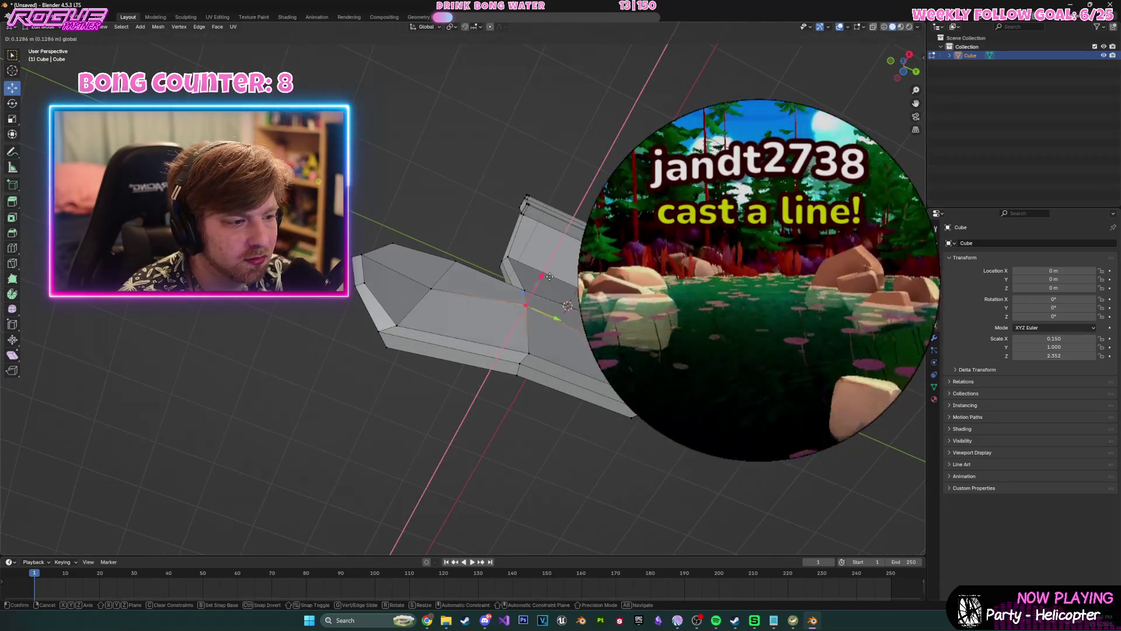
pyautogui.moveTo(544, 305); pyautogui.dragTo(528, 301)
pyautogui.moveTo(529, 301)
pyautogui.mouseDown(button='middle')
pyautogui.moveTo(595, 389)
pyautogui.moveTo(548, 361)
pyautogui.mouseUp(button='middle')
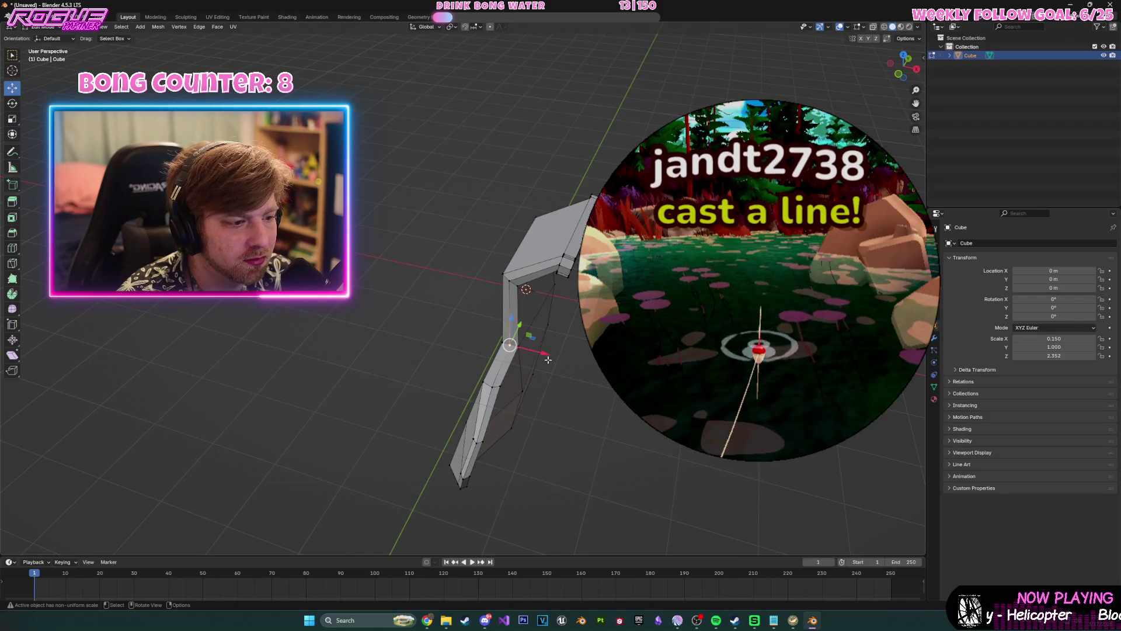
pyautogui.moveTo(542, 351); pyautogui.dragTo(537, 354)
pyautogui.moveTo(536, 353)
pyautogui.mouseDown(button='middle')
pyautogui.moveTo(515, 369)
pyautogui.moveTo(511, 361)
pyautogui.mouseUp(button='middle')
pyautogui.moveTo(541, 371); pyautogui.dragTo(521, 371)
pyautogui.moveTo(521, 371); pyautogui.dragTo(555, 346, button='middle')
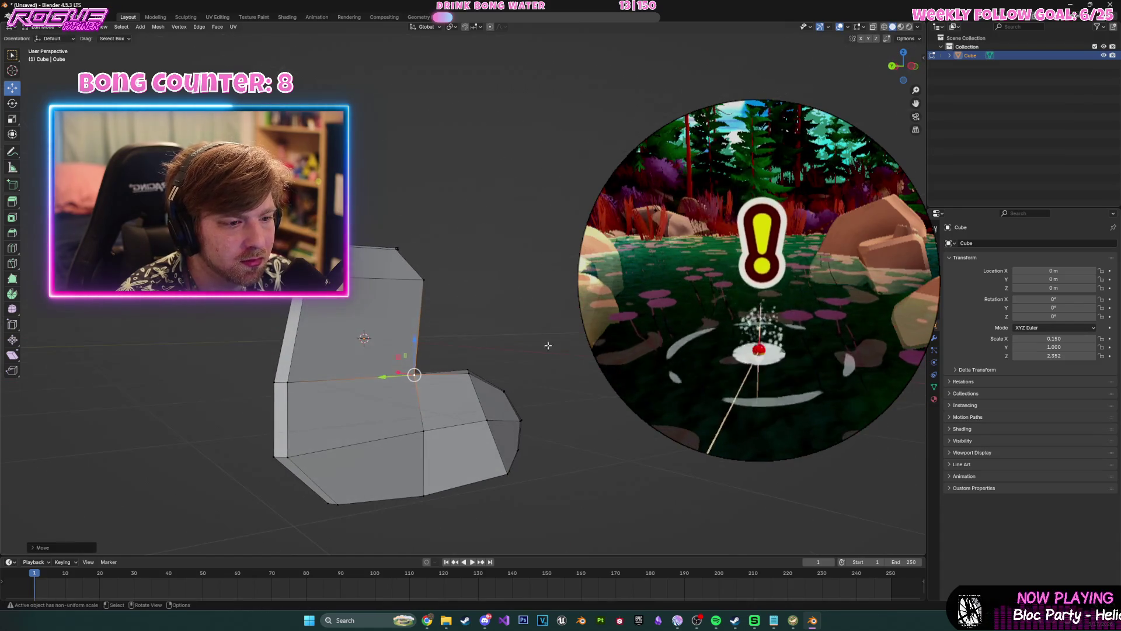
# - Add a vertical loop cut through the leg and foot in side orthographic view
pyautogui.press('ctrl+KP_3')
pyautogui.hotkey('ctrl', 'r')
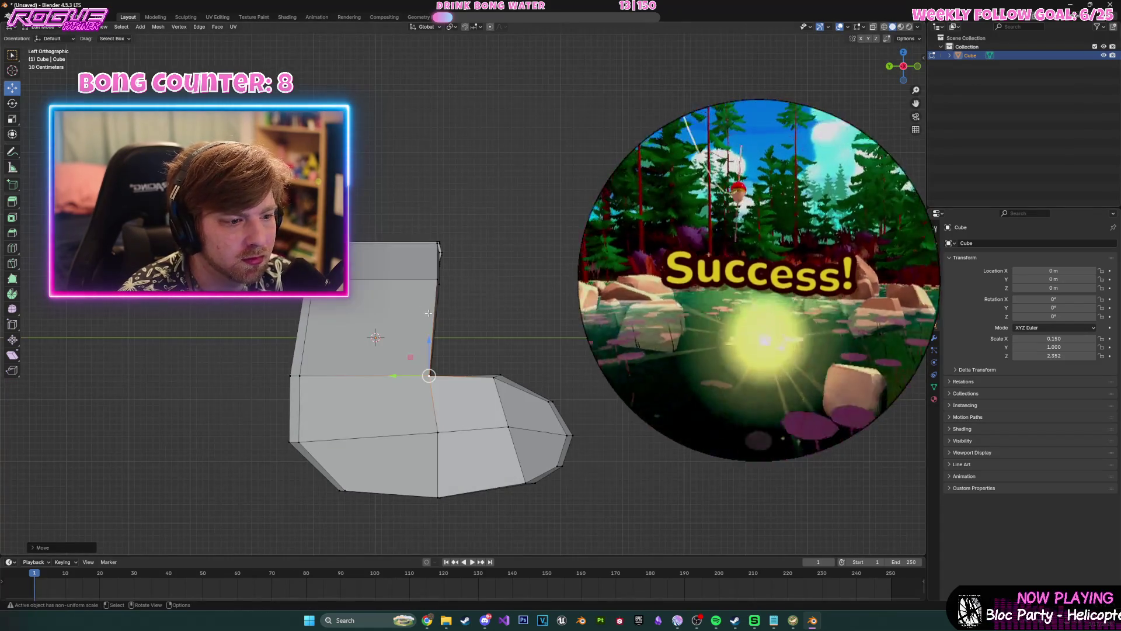
pyautogui.click(430, 318)
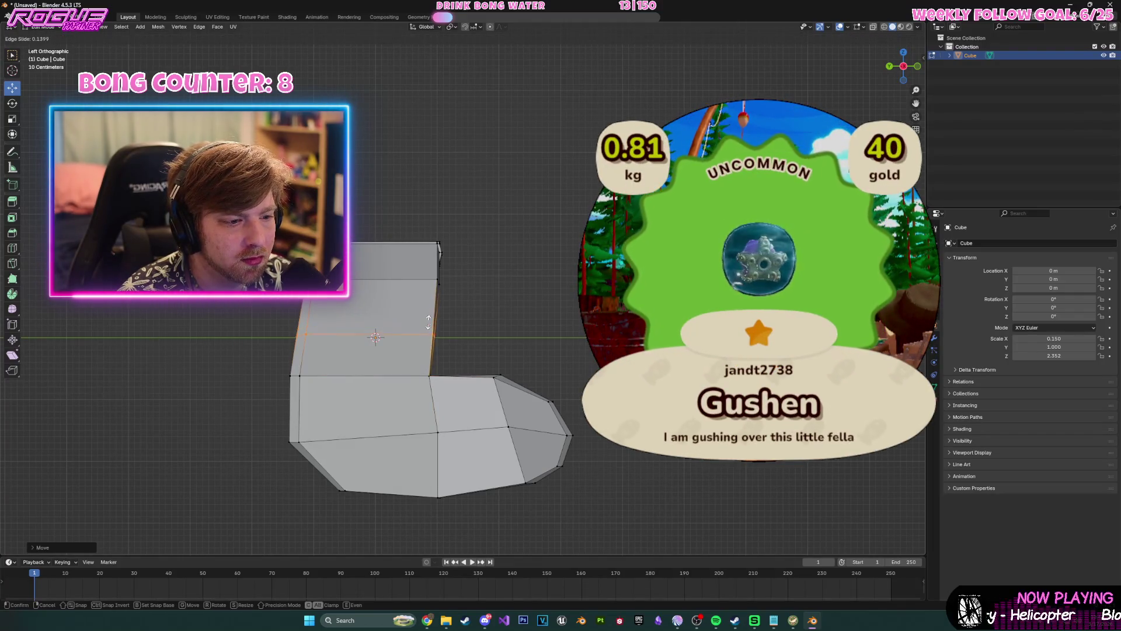
pyautogui.click(428, 322)
pyautogui.hotkey('ctrl', 'r')
pyautogui.click(377, 292)
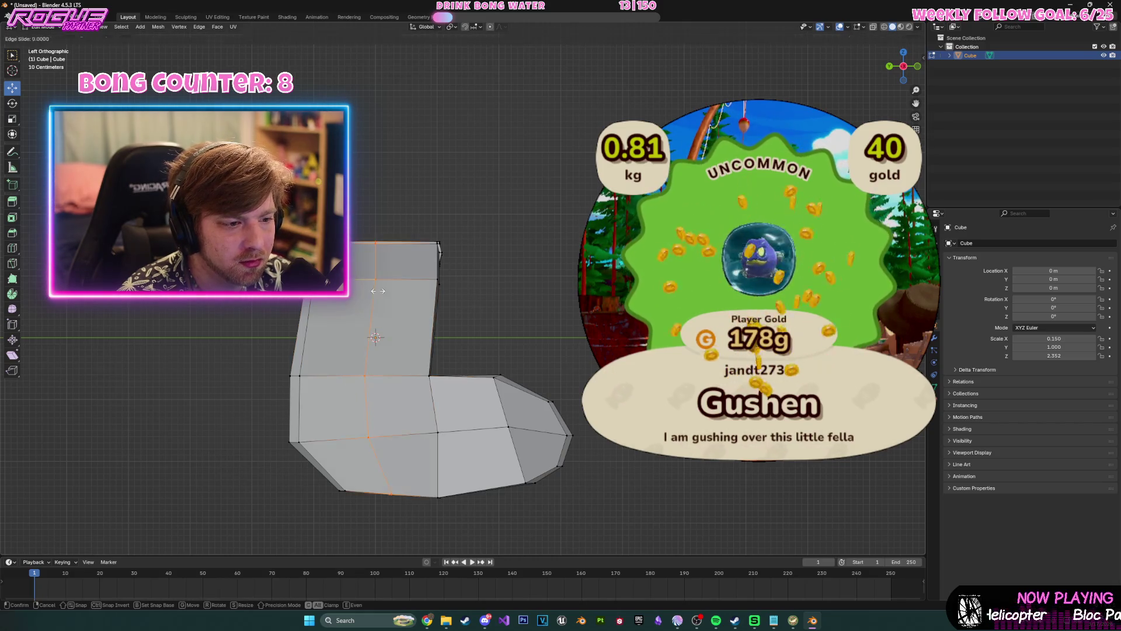
pyautogui.click(377, 291)
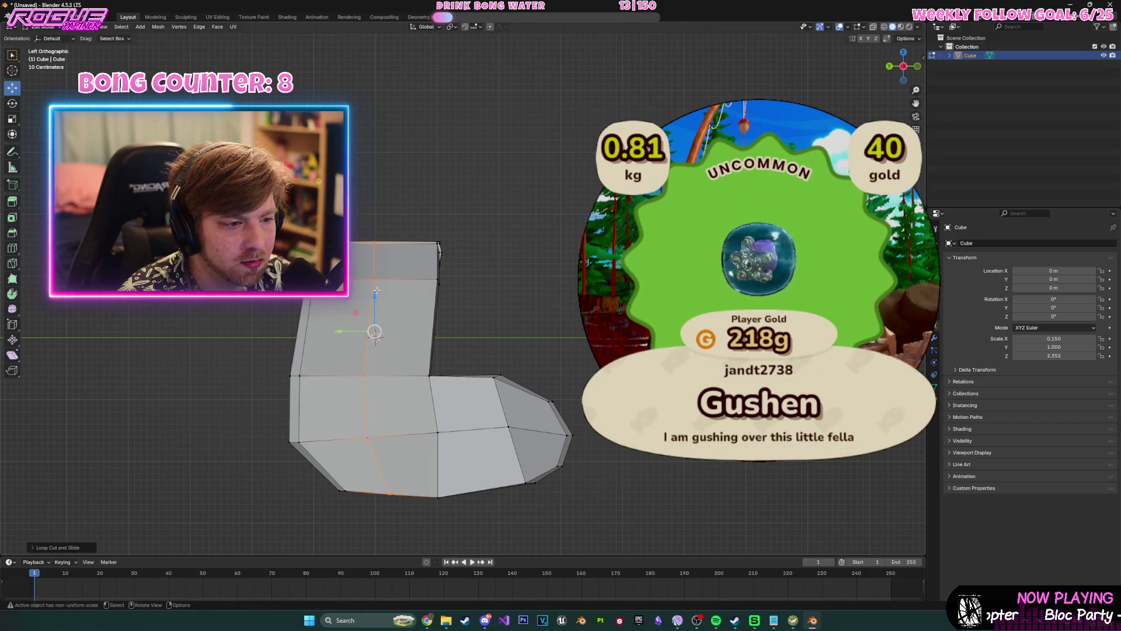
# - Shift the selected vertices along X again and recenter the sock in view
pyautogui.moveTo(377, 290)
pyautogui.mouseDown(button='middle')
pyautogui.moveTo(514, 277)
pyautogui.moveTo(596, 284)
pyautogui.moveTo(454, 308)
pyautogui.mouseUp(button='middle')
pyautogui.moveTo(564, 316); pyautogui.dragTo(465, 328, button='middle')
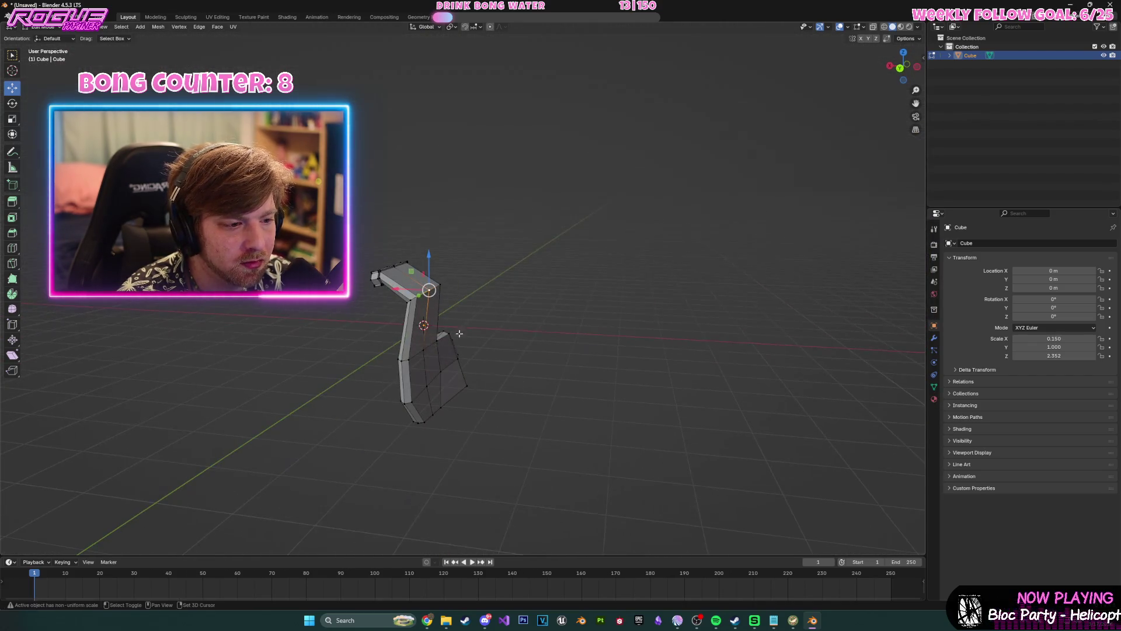
pyautogui.moveTo(395, 340); pyautogui.dragTo(409, 340)
pyautogui.moveTo(409, 340)
pyautogui.mouseDown(button='middle')
pyautogui.moveTo(536, 328)
pyautogui.moveTo(599, 303)
pyautogui.moveTo(613, 247)
pyautogui.moveTo(564, 251)
pyautogui.moveTo(496, 275)
pyautogui.moveTo(549, 275)
pyautogui.moveTo(626, 247)
pyautogui.moveTo(804, 258)
pyautogui.moveTo(734, 220)
pyautogui.moveTo(723, 240)
pyautogui.moveTo(808, 205)
pyautogui.moveTo(763, 198)
pyautogui.moveTo(703, 231)
pyautogui.moveTo(660, 222)
pyautogui.moveTo(754, 225)
pyautogui.mouseUp(button='middle')
pyautogui.keyDown('shift'); pyautogui.moveTo(606, 193); pyautogui.dragTo(542, 232, button='middle'); pyautogui.keyUp('shift')
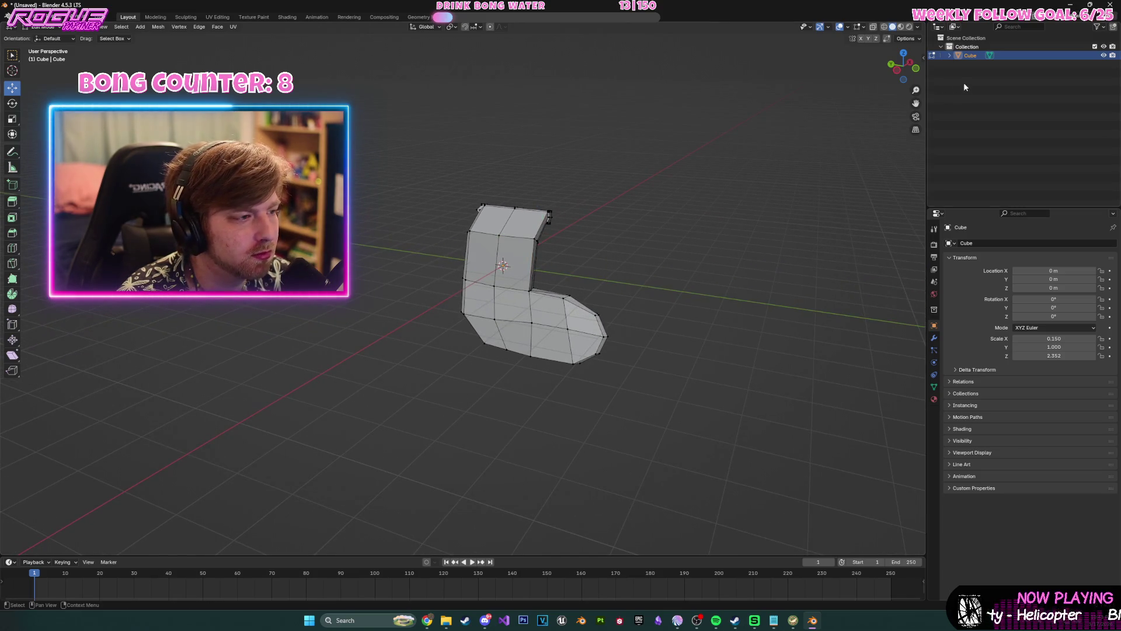
pyautogui.rightClick(975, 57)
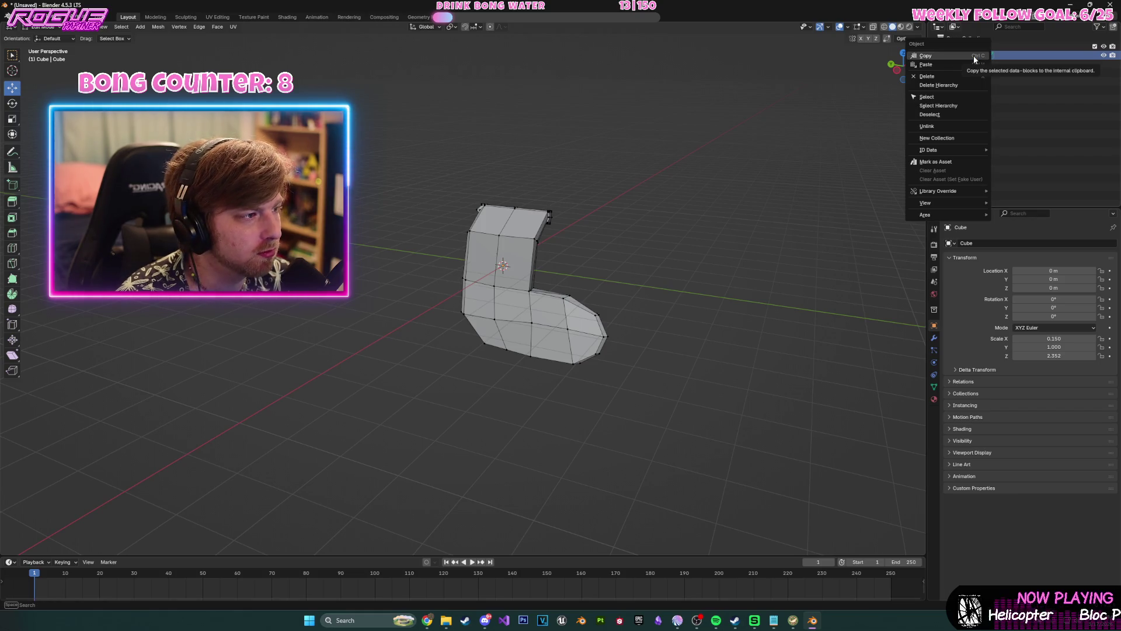
pyautogui.moveTo(758, 145)
pyautogui.mouseDown(button='middle')
pyautogui.moveTo(696, 170)
pyautogui.moveTo(316, 167)
pyautogui.moveTo(374, 168)
pyautogui.moveTo(454, 190)
pyautogui.moveTo(638, 174)
pyautogui.moveTo(591, 165)
pyautogui.mouseUp(button='middle')
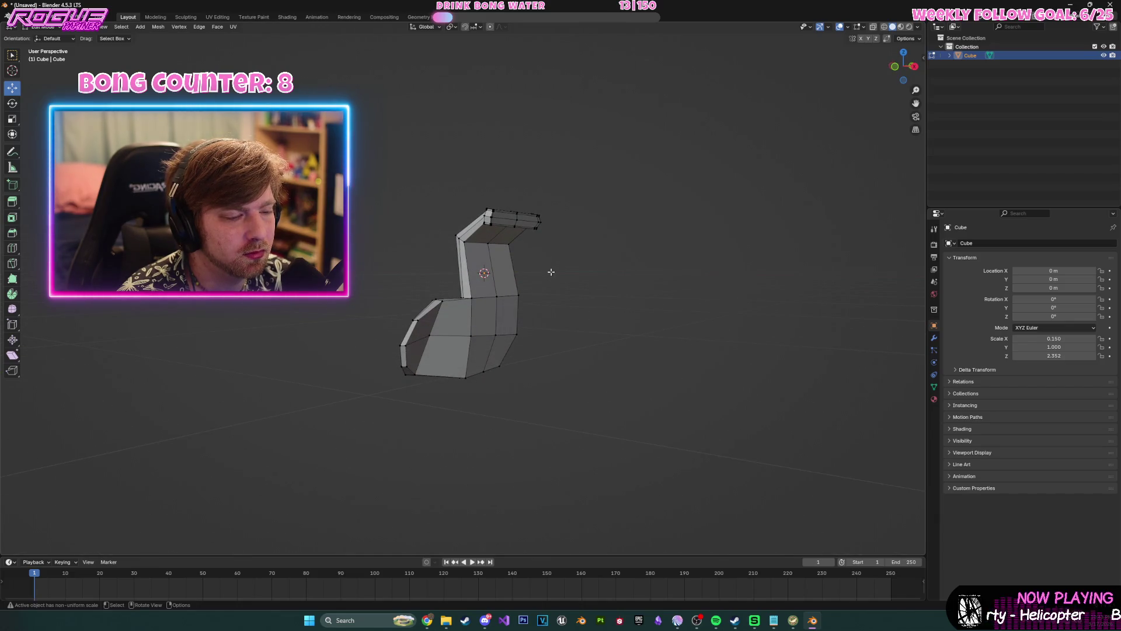
pyautogui.scroll(2, 550, 272)
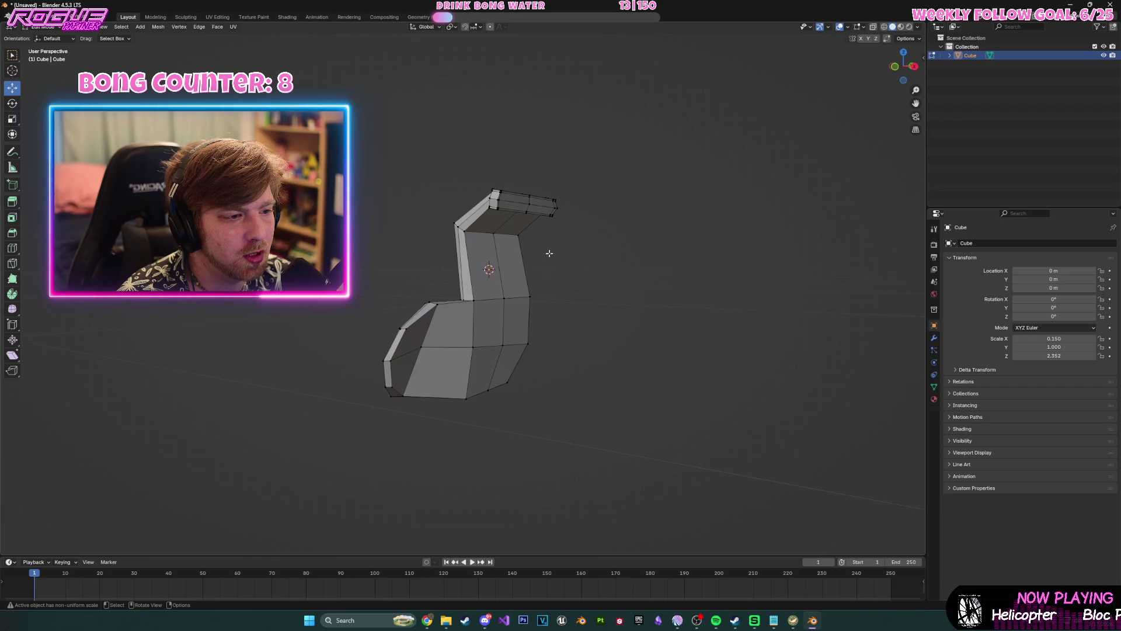
# - Unwrap the whole sock mesh with Smart UV Project in the UV Editing workspace
pyautogui.click(221, 18)
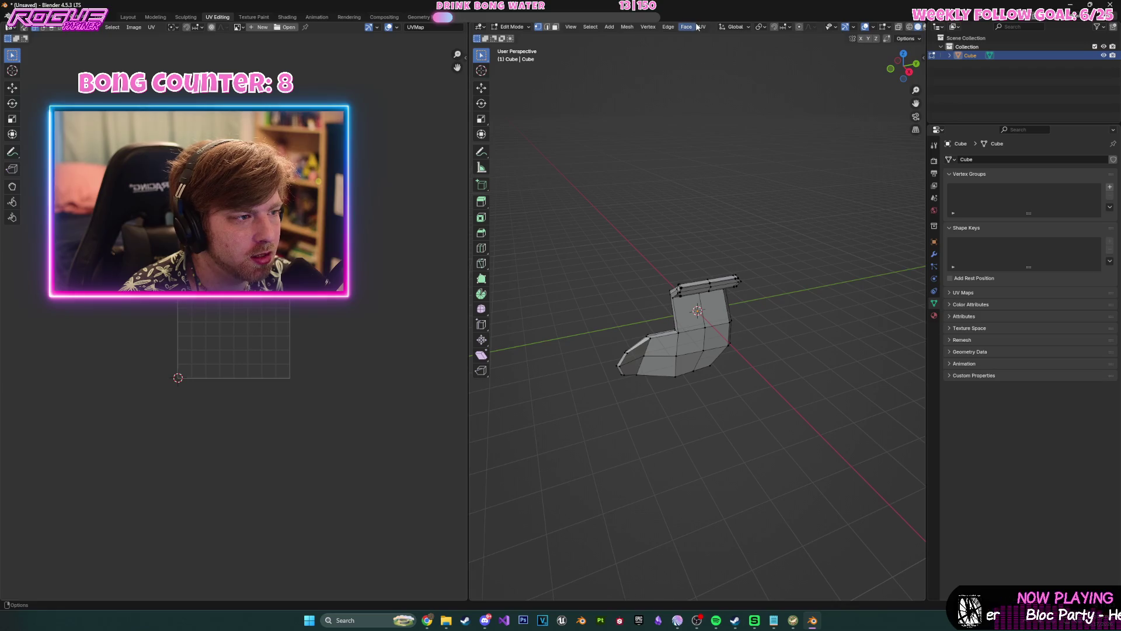
pyautogui.press('a')
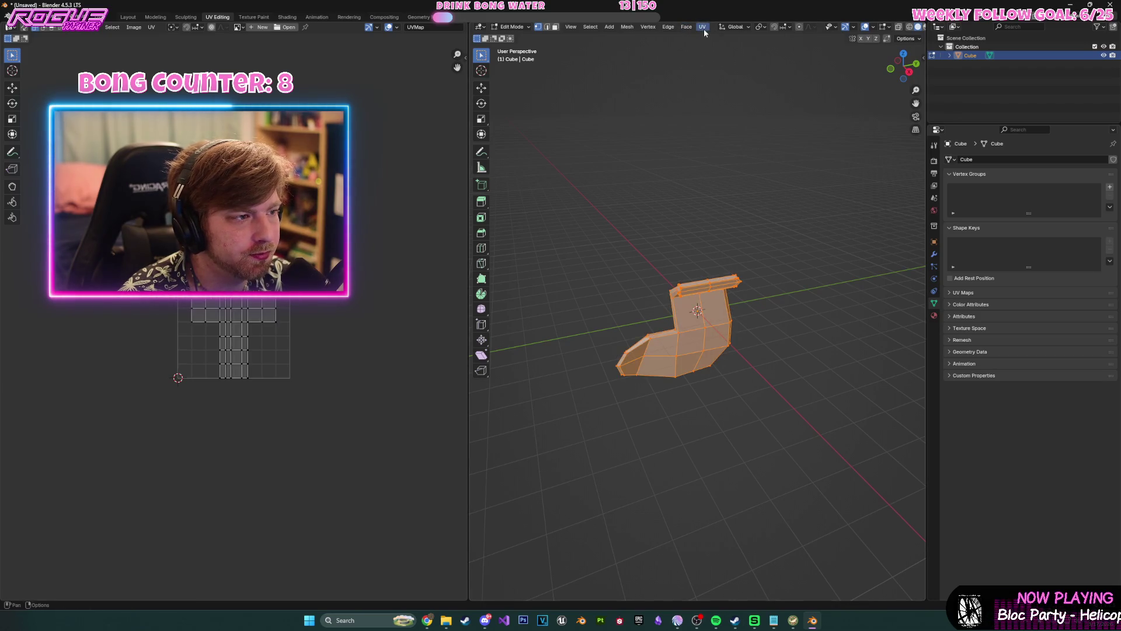
pyautogui.click(701, 28)
pyautogui.click(729, 66)
pyautogui.click(753, 152)
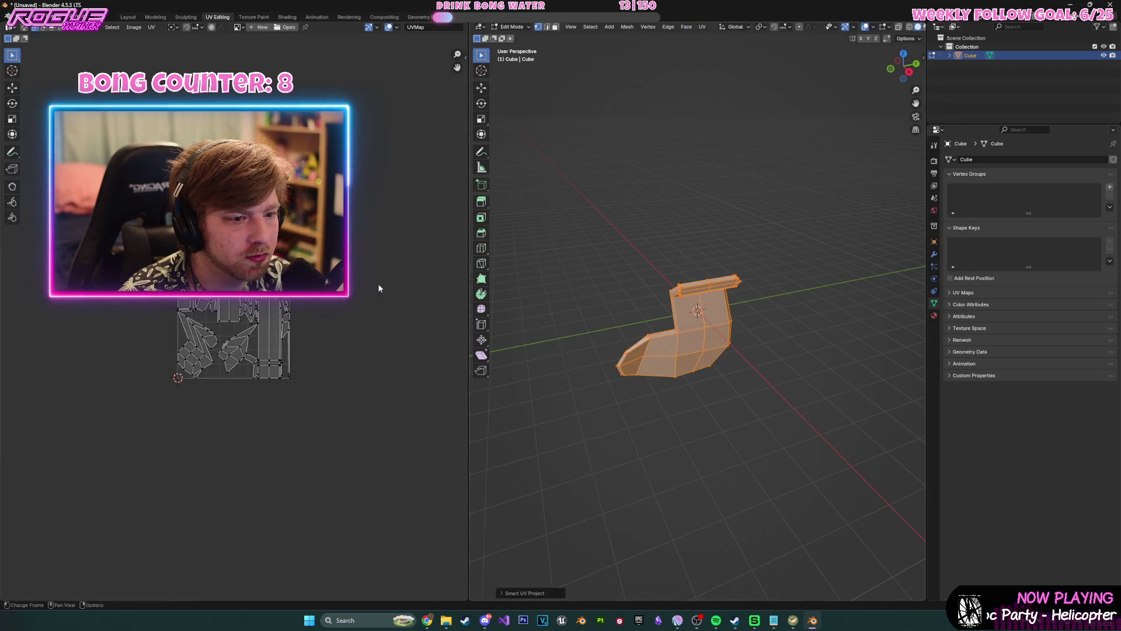
pyautogui.moveTo(668, 269); pyautogui.dragTo(796, 259, button='middle')
# - Save the file to the Desktop as crustysock.blend
pyautogui.hotkey('ctrl', 's')
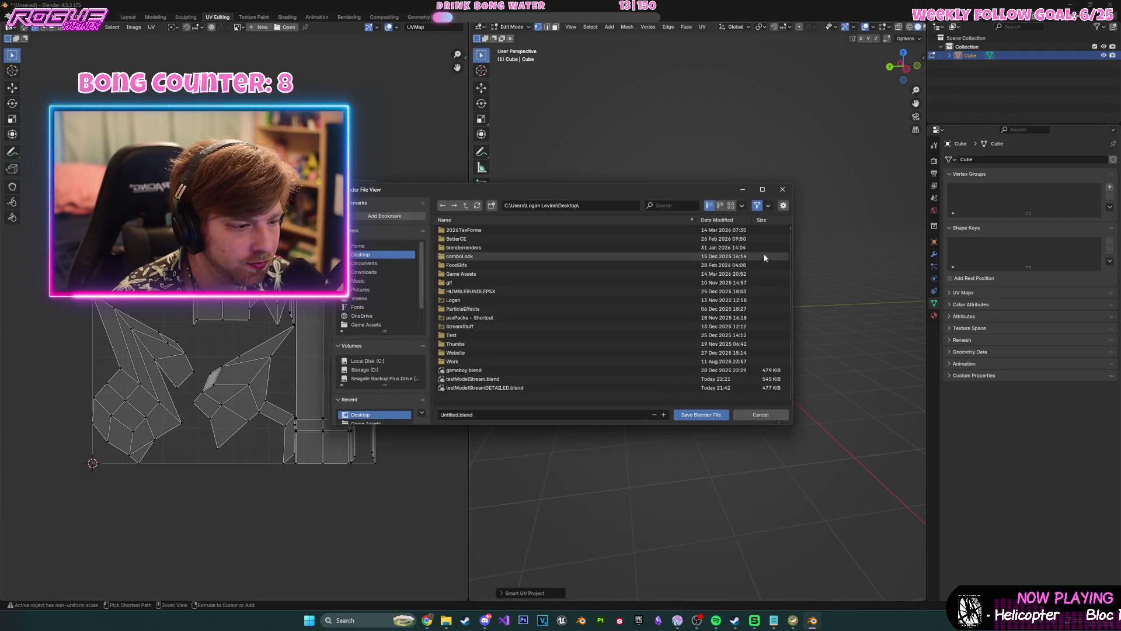
pyautogui.click(481, 415)
pyautogui.write('crustysock')
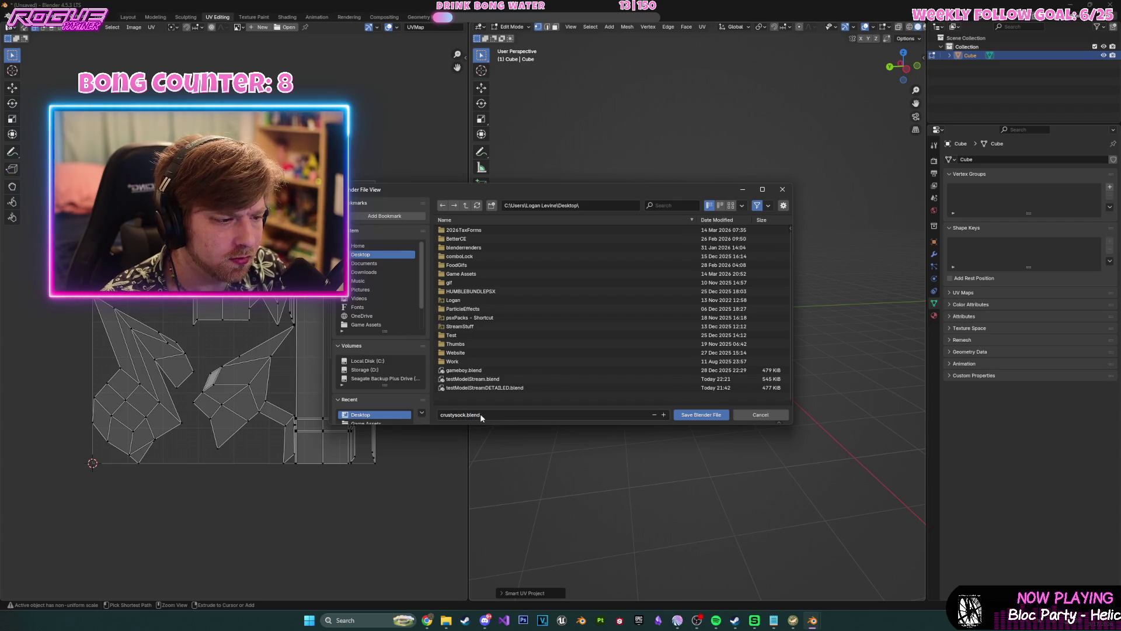
pyautogui.press('Return')
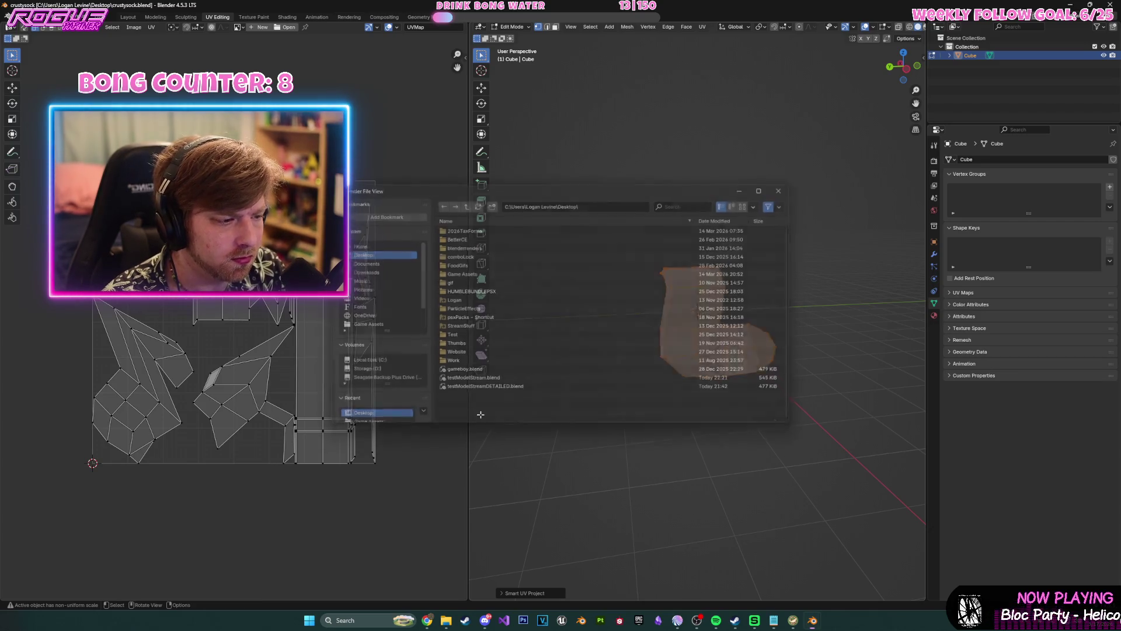
pyautogui.click(19, 16)
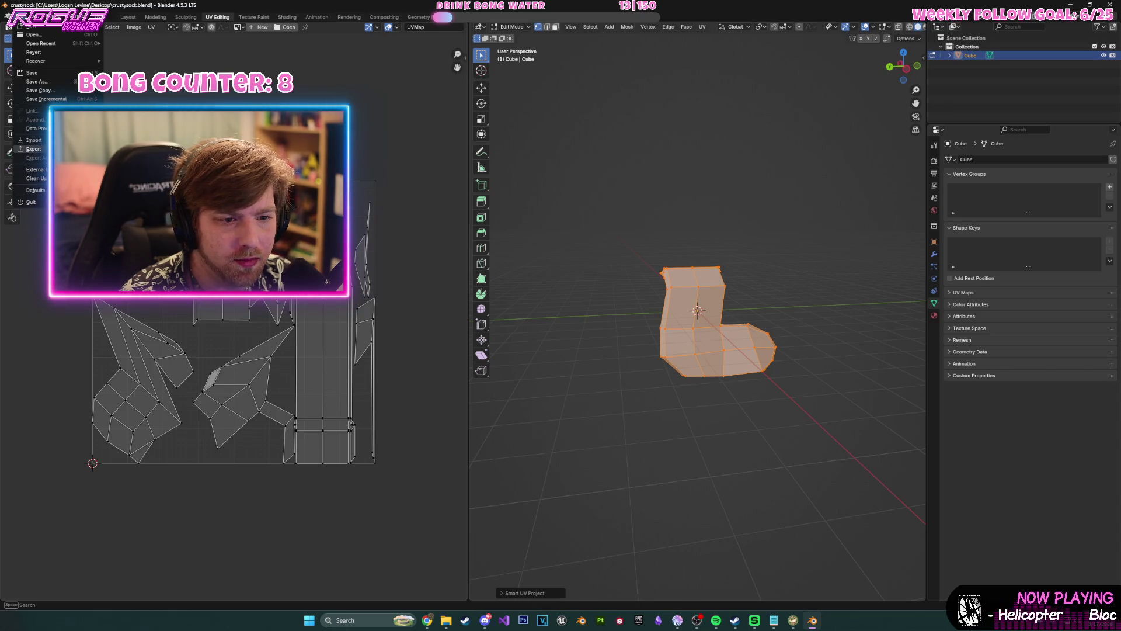
# - Export the sock mesh as crustysock.fbx, then quit Blender, saving changes
pyautogui.click(135, 217)
pyautogui.click(714, 414)
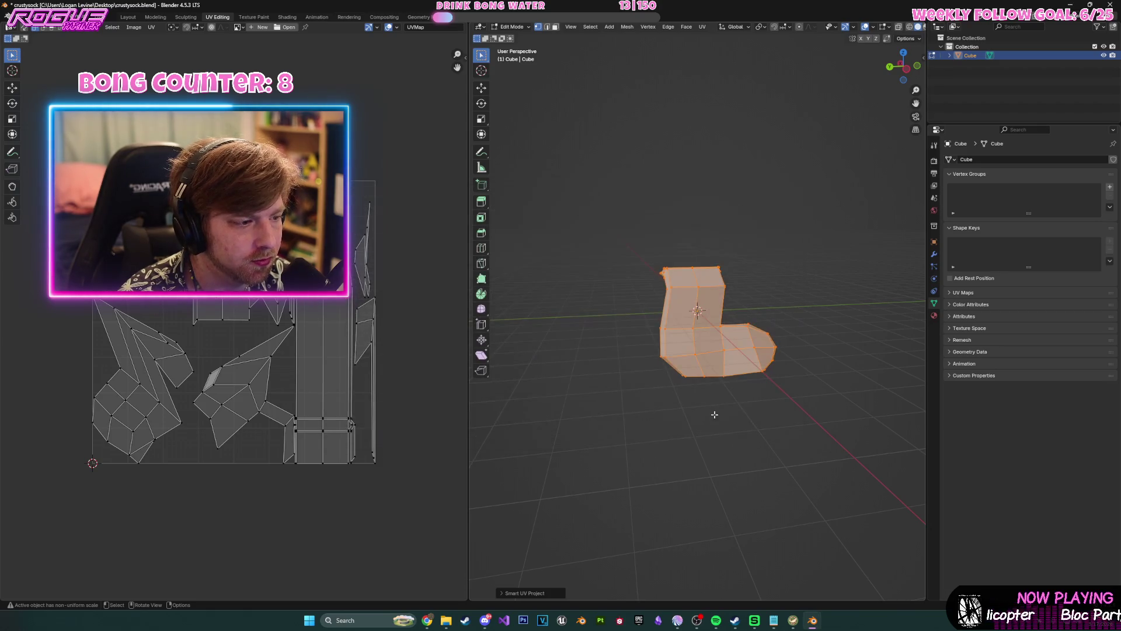
pyautogui.click(1111, 5)
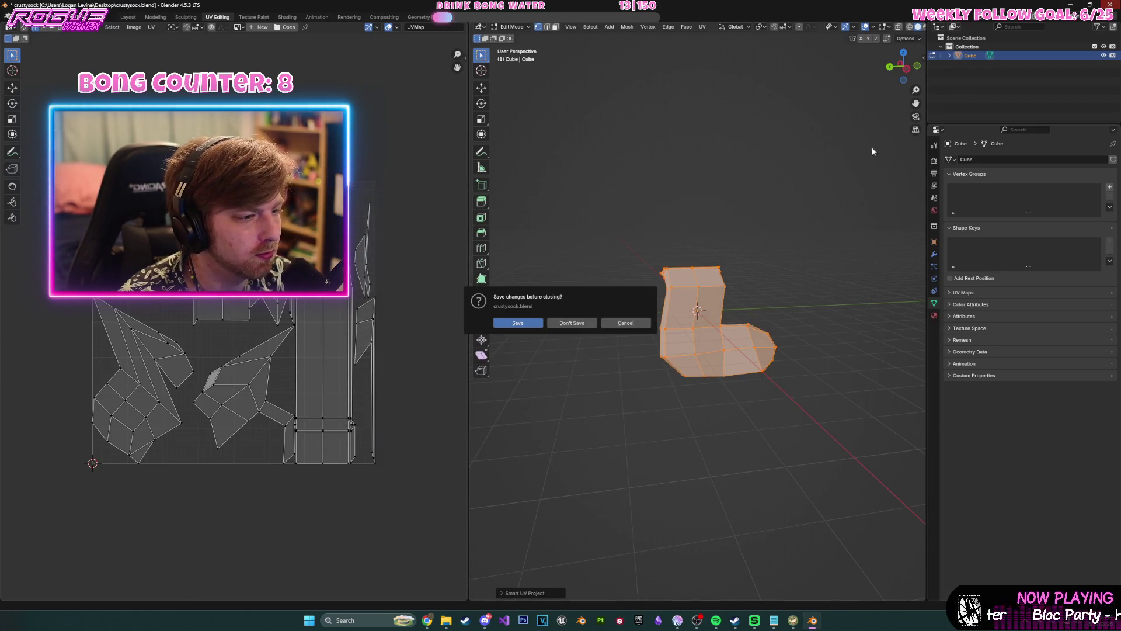
pyautogui.click(518, 323)
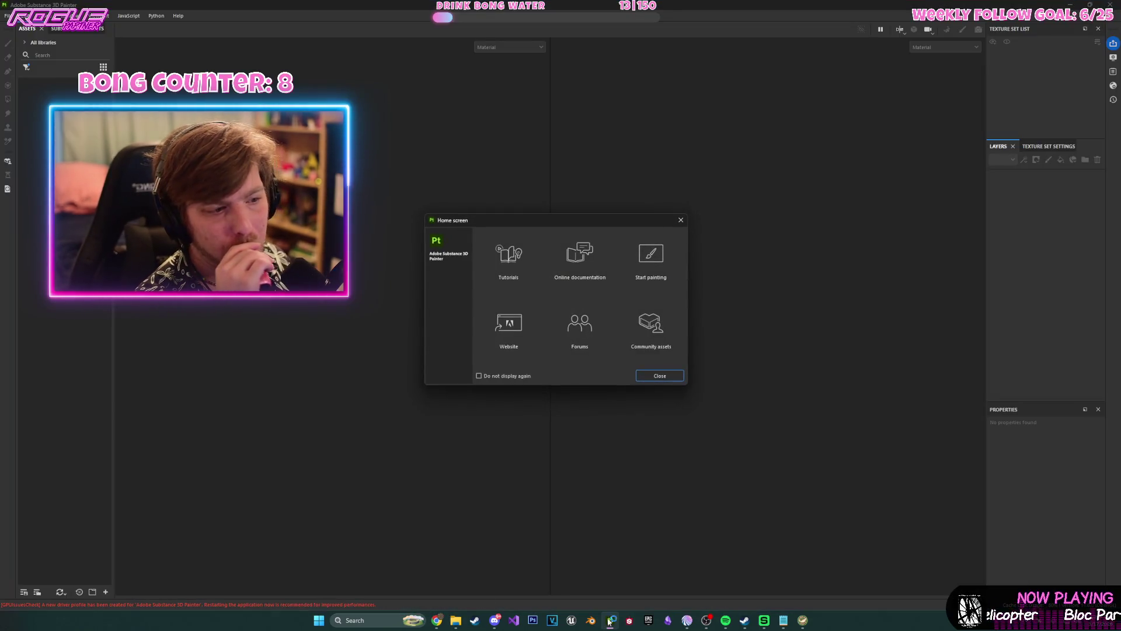
# - Create a new Painter project using crustysock.fbx from the Desktop as its mesh
pyautogui.click(648, 375)
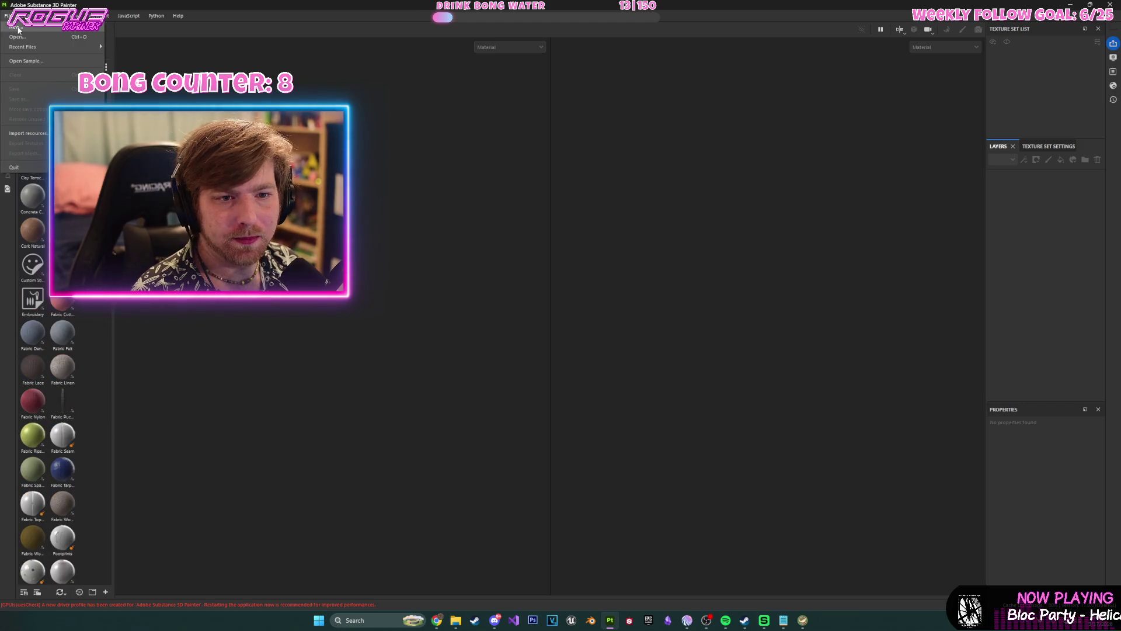
pyautogui.hotkey('ctrl', 'n')
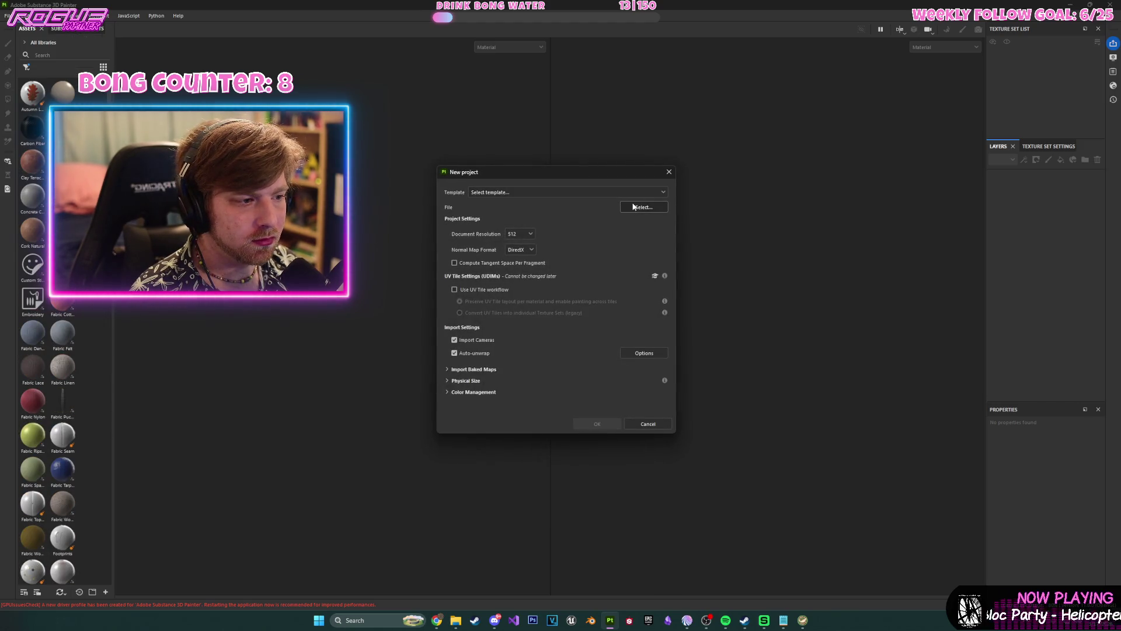
pyautogui.click(632, 206)
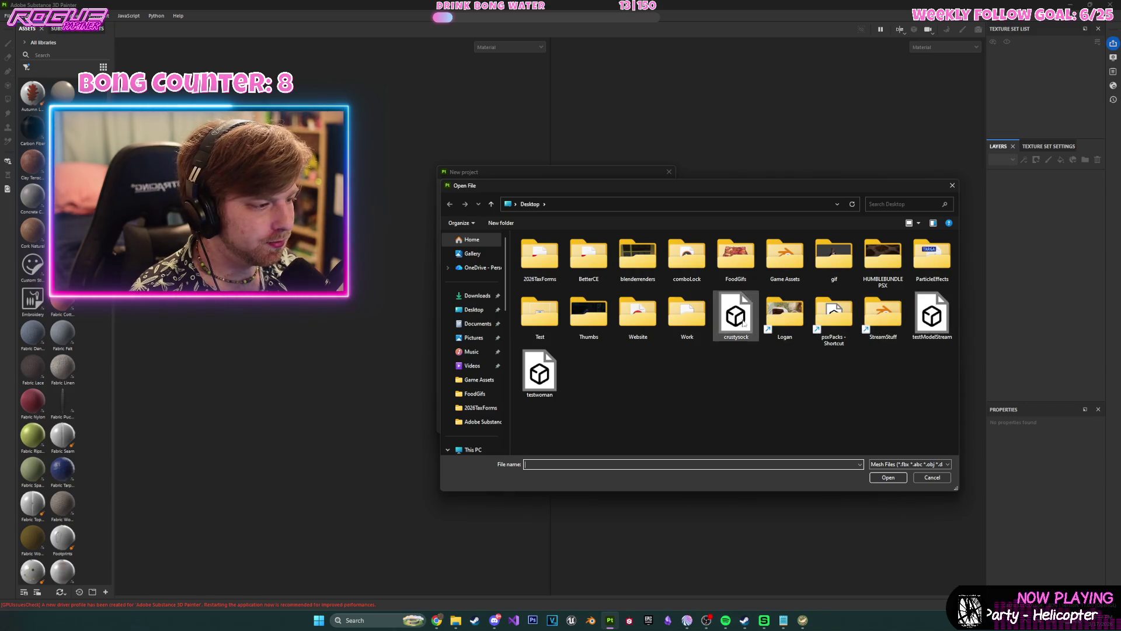
pyautogui.doubleClick(736, 320)
pyautogui.click(600, 423)
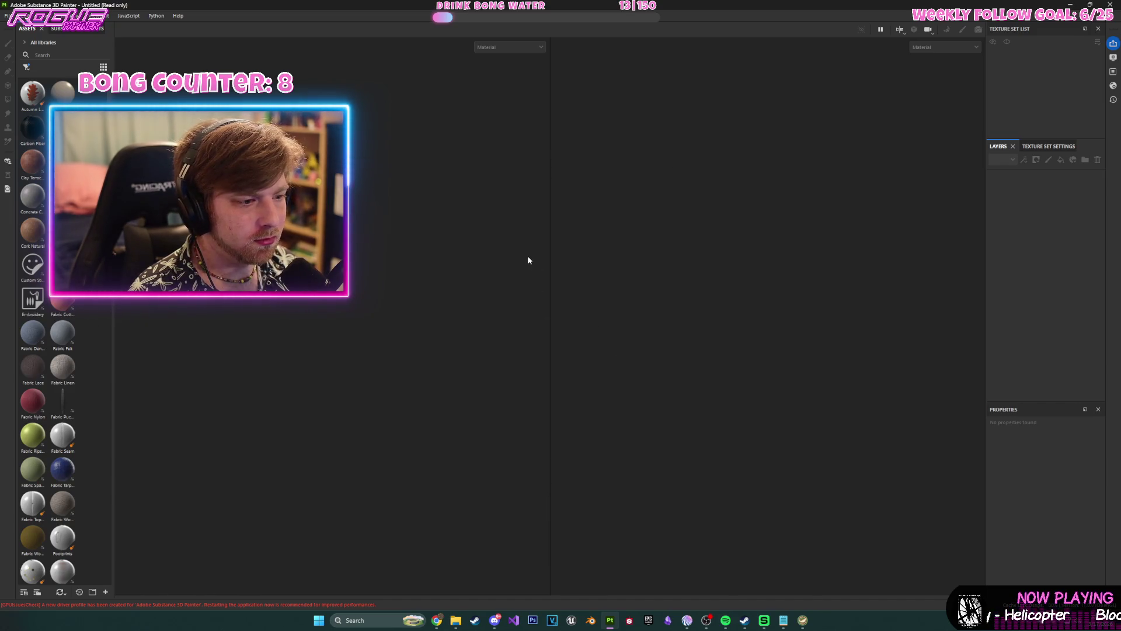
pyautogui.moveTo(385, 276)
pyautogui.keyDown('alt'); pyautogui.mouseDown()
pyautogui.moveTo(536, 288)
pyautogui.moveTo(417, 263)
pyautogui.moveTo(425, 300)
pyautogui.moveTo(388, 248)
pyautogui.moveTo(545, 243)
pyautogui.mouseUp(); pyautogui.keyUp('alt')
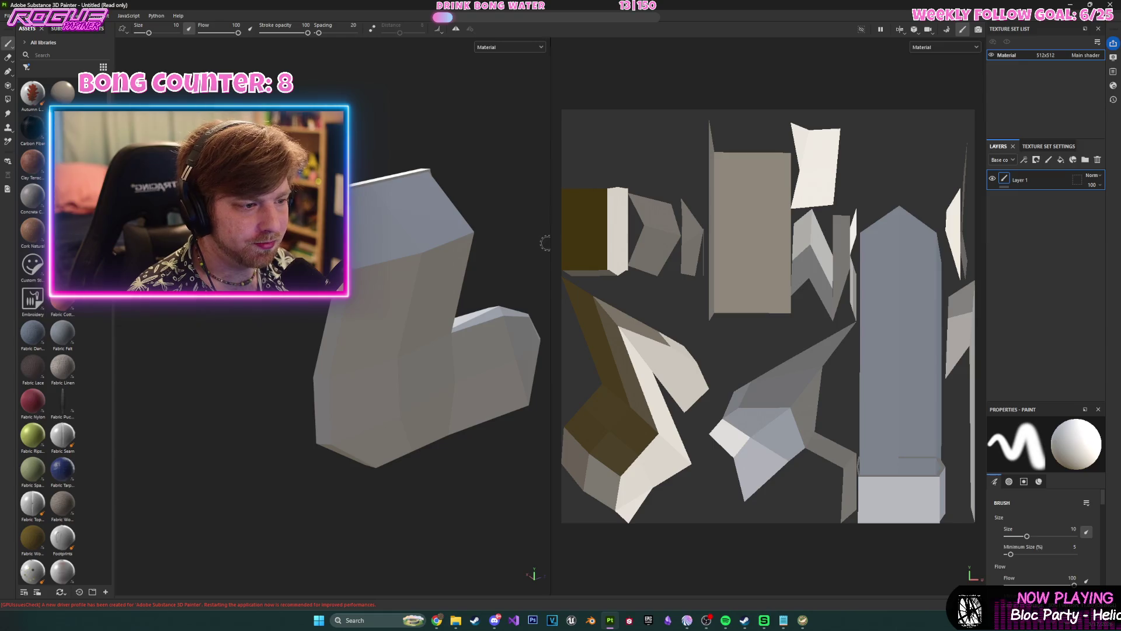
# - Show only the 3D view and lighten the base colour to B3B3B3
pyautogui.press('F2')
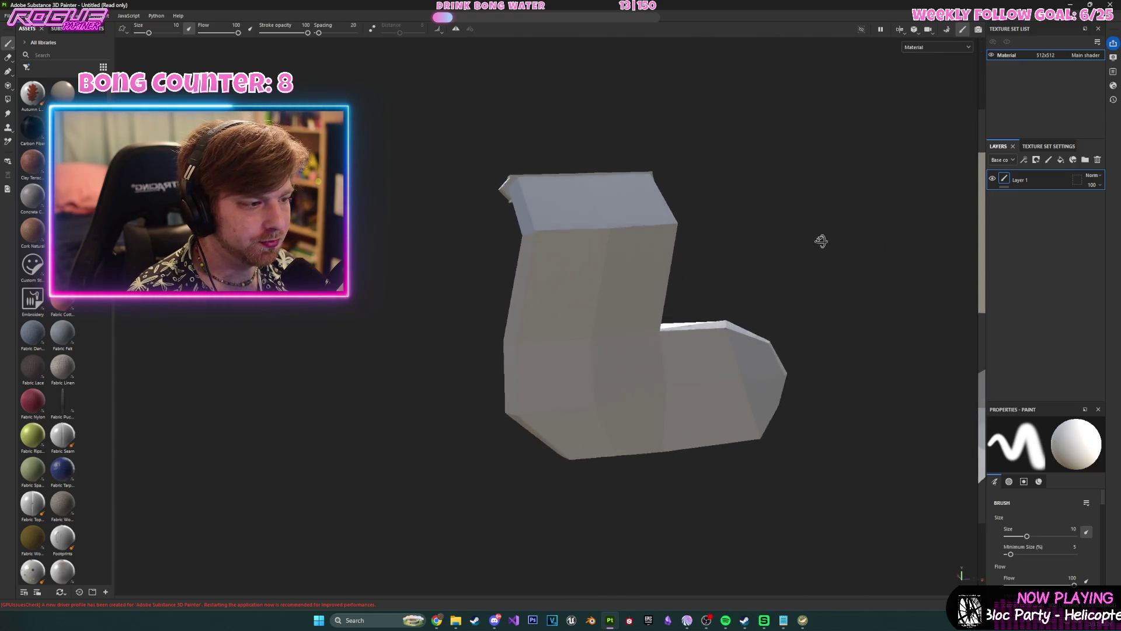
pyautogui.scroll(-10, 1056, 522)
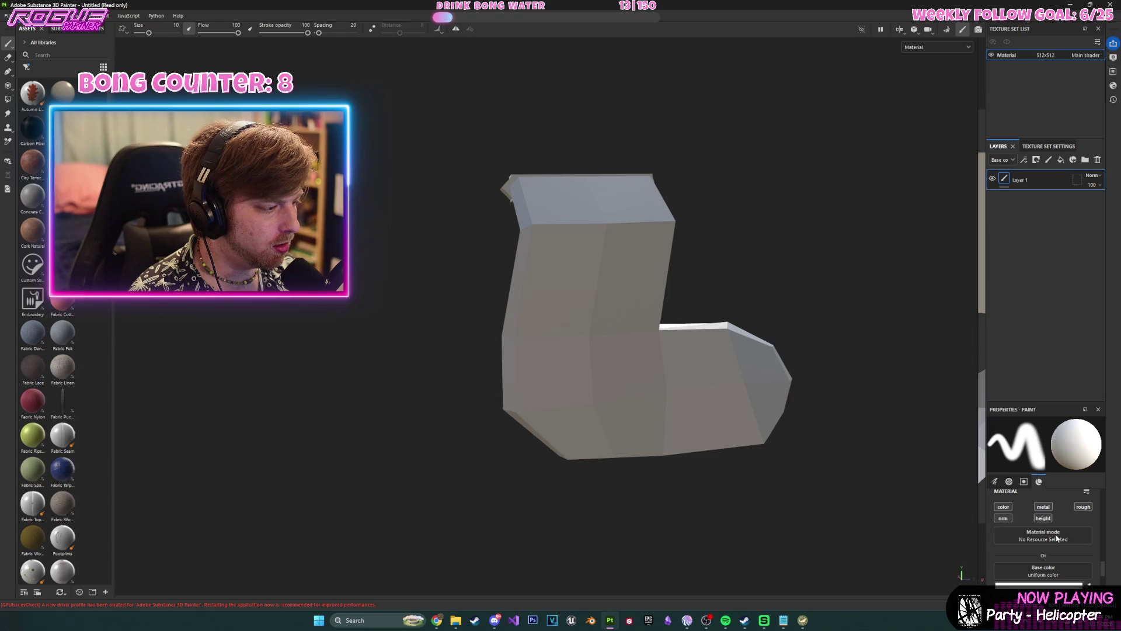
pyautogui.scroll(-2, 1056, 533)
pyautogui.click(1056, 532)
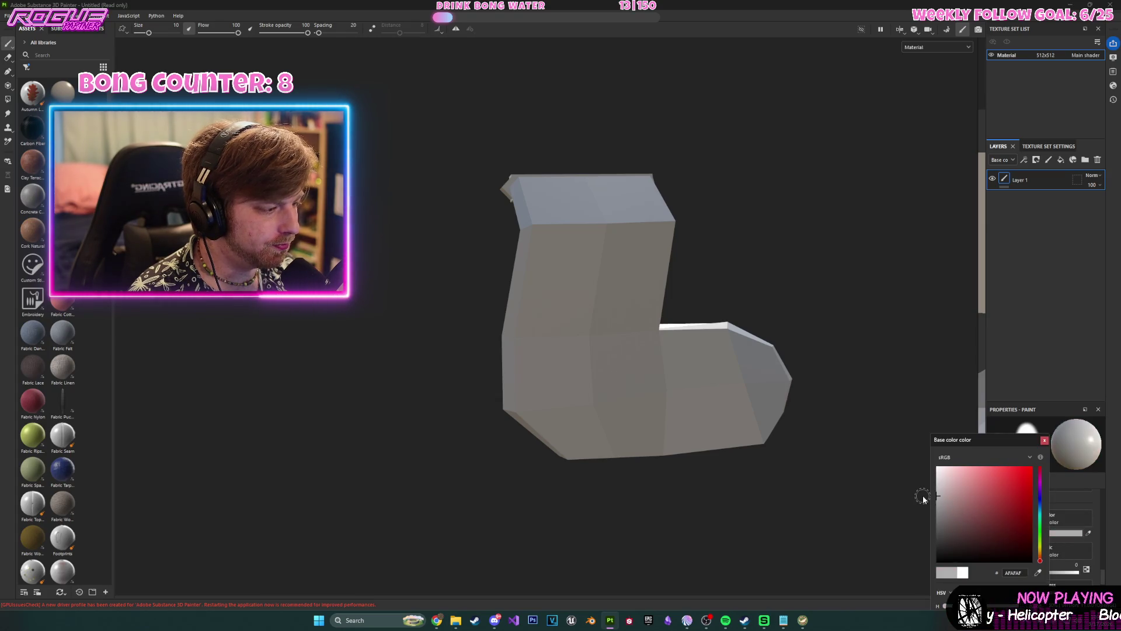
pyautogui.moveTo(923, 495); pyautogui.dragTo(919, 493)
pyautogui.moveTo(717, 196)
pyautogui.keyDown('alt'); pyautogui.mouseDown()
pyautogui.moveTo(713, 247)
pyautogui.moveTo(638, 227)
pyautogui.moveTo(734, 349)
pyautogui.mouseUp(); pyautogui.keyUp('alt')
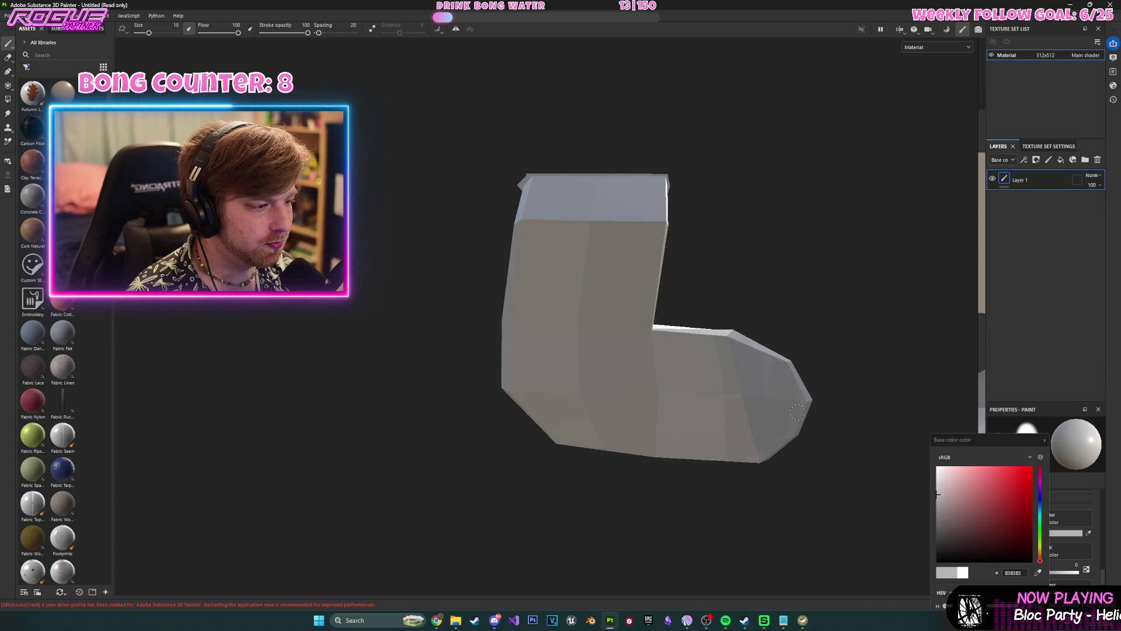
pyautogui.keyDown('alt'); pyautogui.moveTo(802, 431); pyautogui.dragTo(681, 231); pyautogui.keyUp('alt')
pyautogui.moveTo(682, 350)
pyautogui.keyDown('alt'); pyautogui.mouseDown()
pyautogui.moveTo(813, 426)
pyautogui.moveTo(928, 438)
pyautogui.mouseUp(); pyautogui.keyUp('alt')
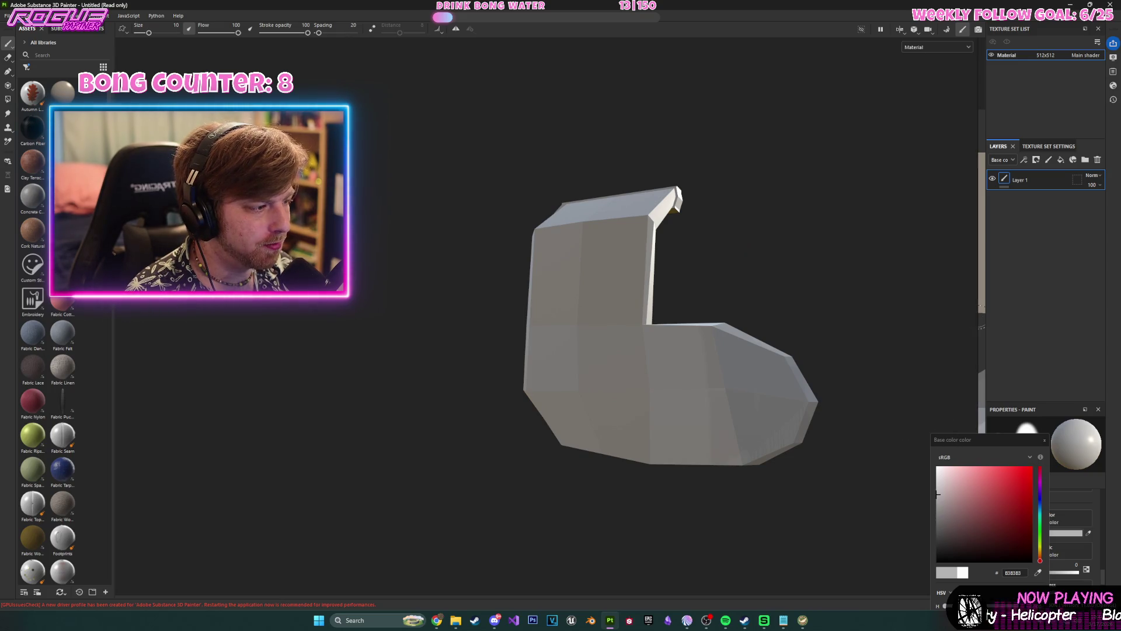
# - Set base colour 868686 and paint the sock's lower part, upper panel and top strip
pyautogui.press('F1')
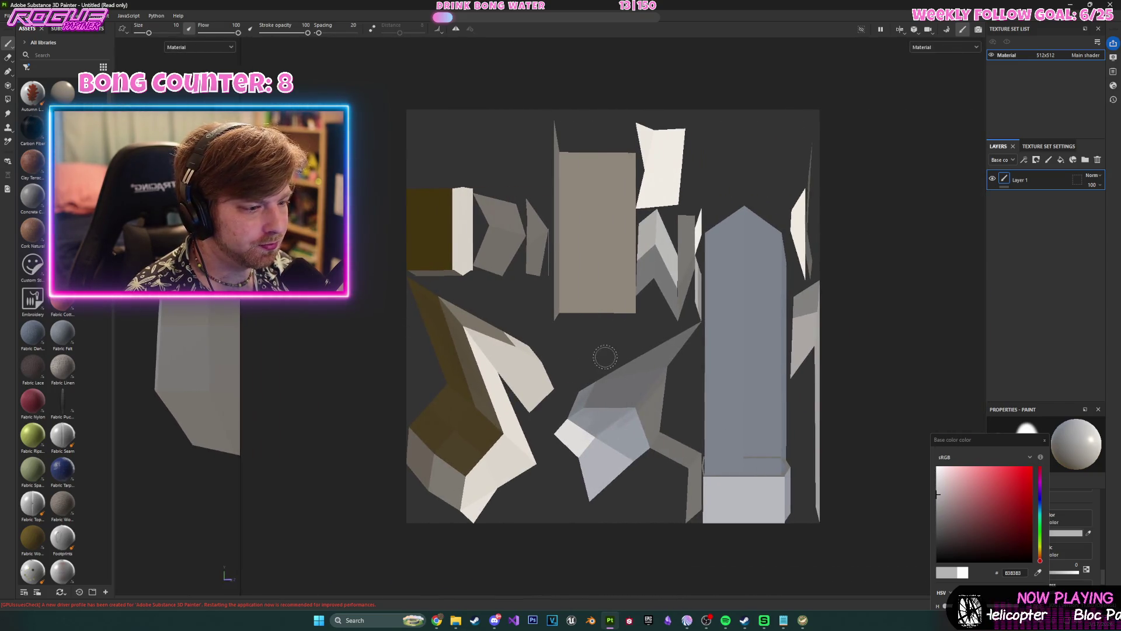
pyautogui.scroll(-2, 605, 357)
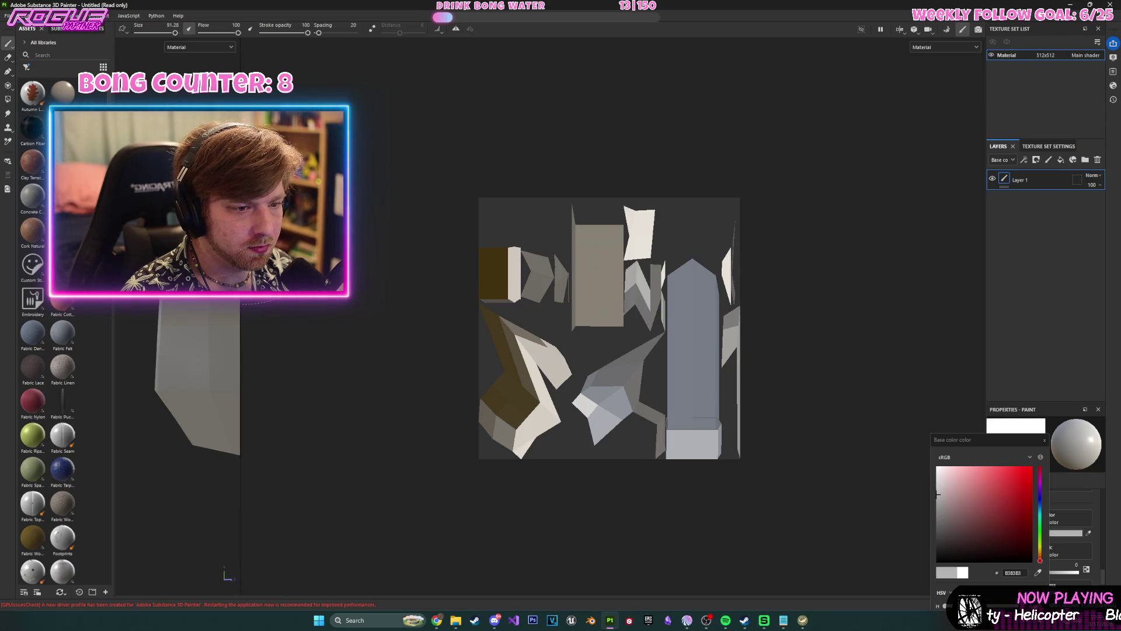
pyautogui.moveTo(241, 242); pyautogui.dragTo(725, 242)
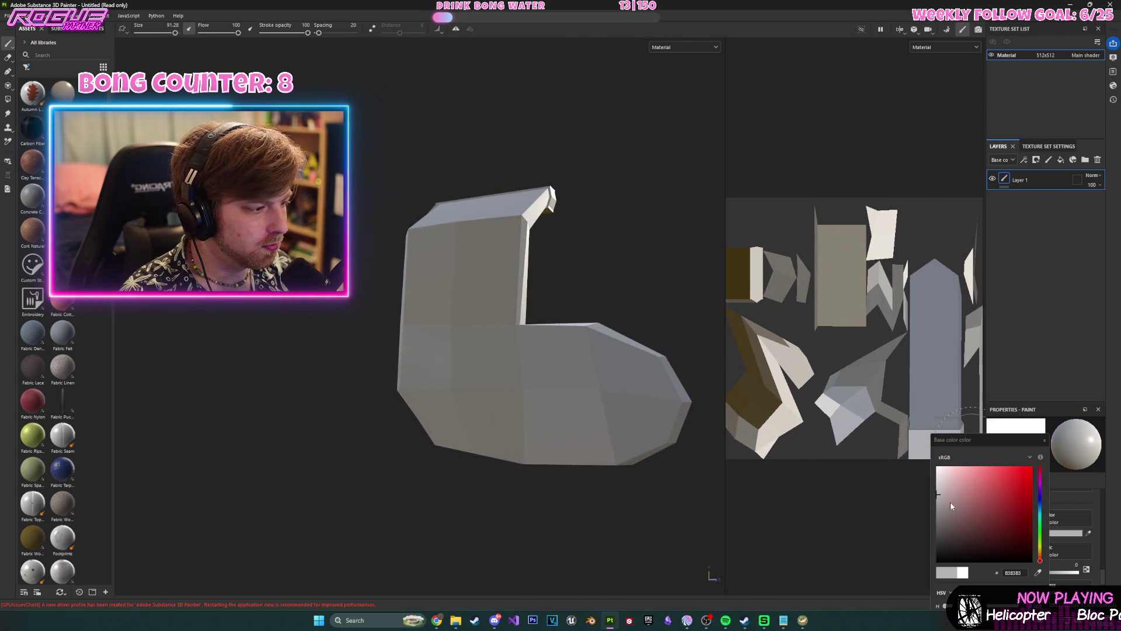
pyautogui.moveTo(952, 506); pyautogui.dragTo(928, 510)
pyautogui.moveTo(672, 398); pyautogui.dragTo(421, 403)
pyautogui.moveTo(456, 353)
pyautogui.mouseDown()
pyautogui.moveTo(531, 155)
pyautogui.moveTo(412, 274)
pyautogui.mouseUp()
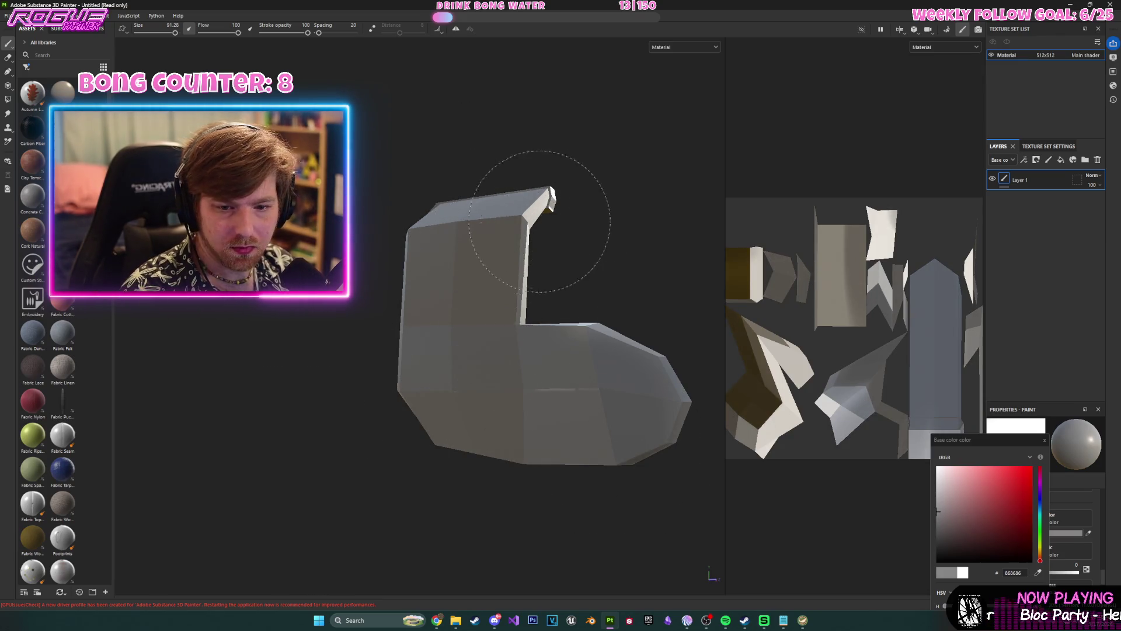
pyautogui.moveTo(573, 258)
pyautogui.keyDown('alt'); pyautogui.mouseDown()
pyautogui.moveTo(614, 411)
pyautogui.moveTo(571, 363)
pyautogui.moveTo(590, 222)
pyautogui.moveTo(415, 461)
pyautogui.moveTo(425, 430)
pyautogui.mouseUp(); pyautogui.keyUp('alt')
pyautogui.moveTo(497, 307)
pyautogui.keyDown('alt'); pyautogui.mouseDown()
pyautogui.moveTo(584, 350)
pyautogui.moveTo(624, 395)
pyautogui.mouseUp(); pyautogui.keyUp('alt')
pyautogui.moveTo(641, 243); pyautogui.dragTo(586, 208)
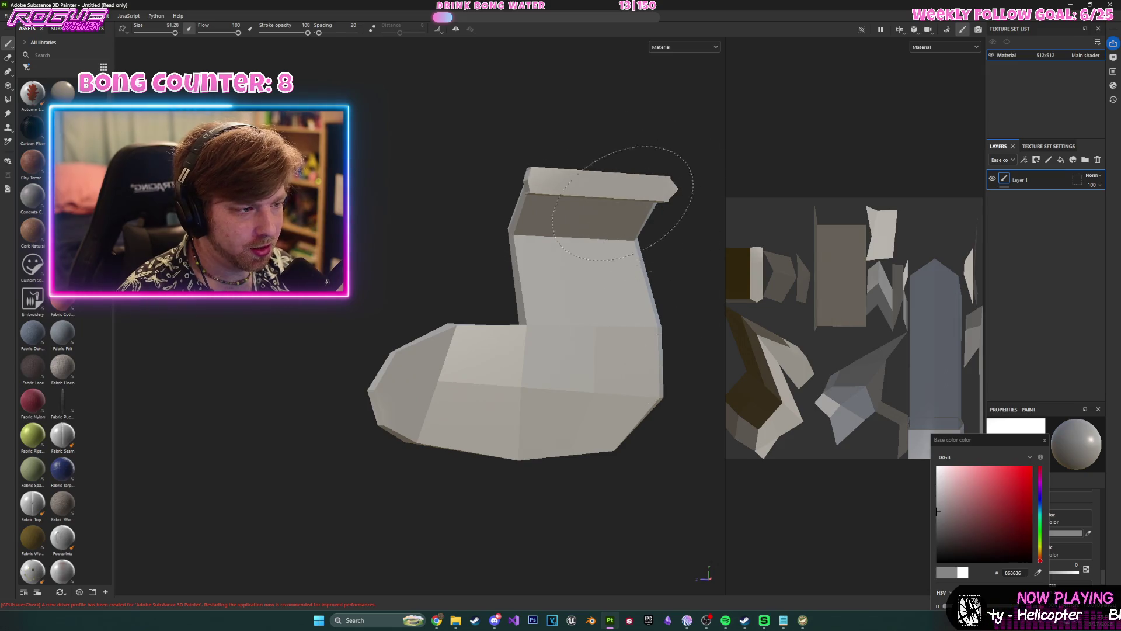
pyautogui.keyDown('alt'); pyautogui.moveTo(505, 342); pyautogui.dragTo(325, 350); pyautogui.keyUp('alt')
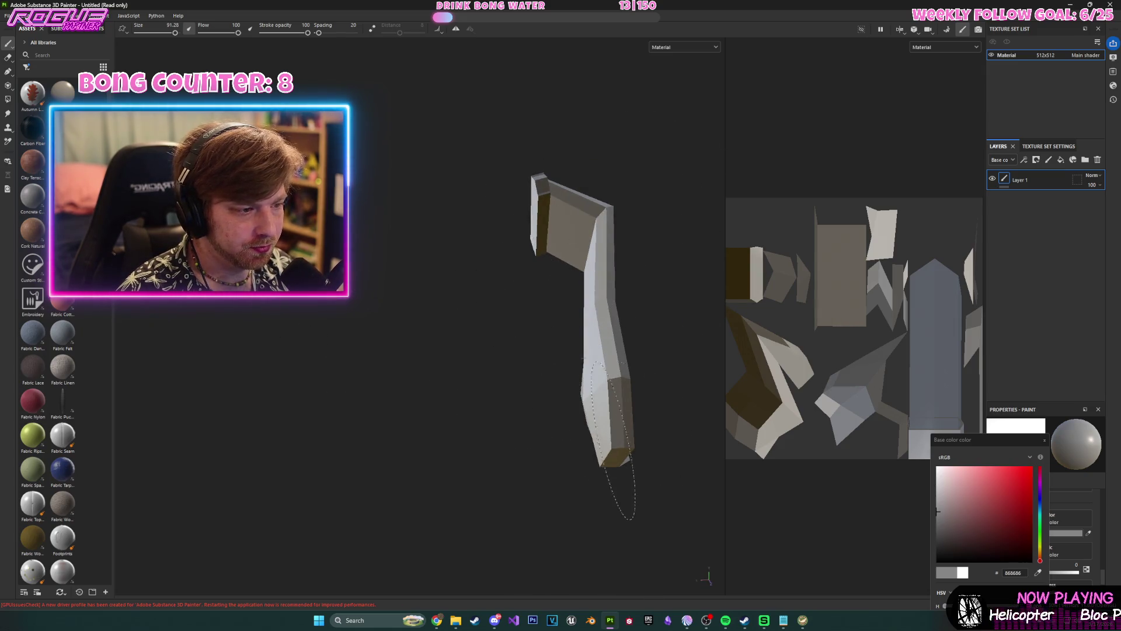
pyautogui.keyDown('alt'); pyautogui.moveTo(502, 226); pyautogui.dragTo(742, 243); pyautogui.keyUp('alt')
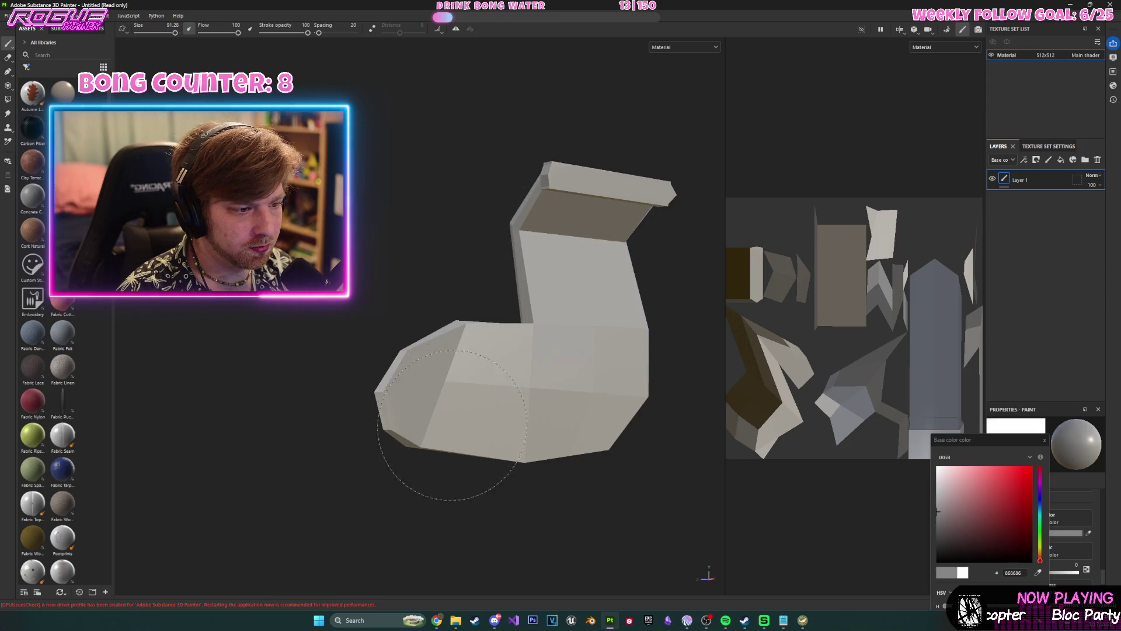
pyautogui.moveTo(592, 281)
pyautogui.keyDown('alt'); pyautogui.mouseDown()
pyautogui.moveTo(727, 350)
pyautogui.moveTo(514, 292)
pyautogui.moveTo(753, 286)
pyautogui.mouseUp(); pyautogui.keyUp('alt')
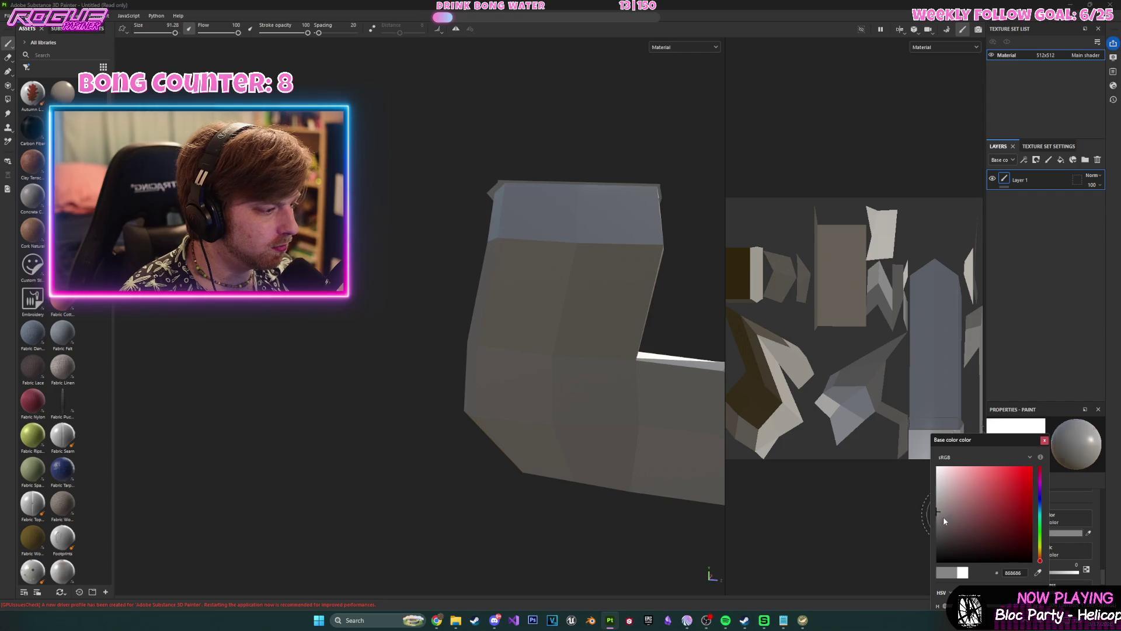
# - Darken the base colour to 505050
pyautogui.click(935, 523)
pyautogui.moveTo(934, 527); pyautogui.dragTo(924, 530)
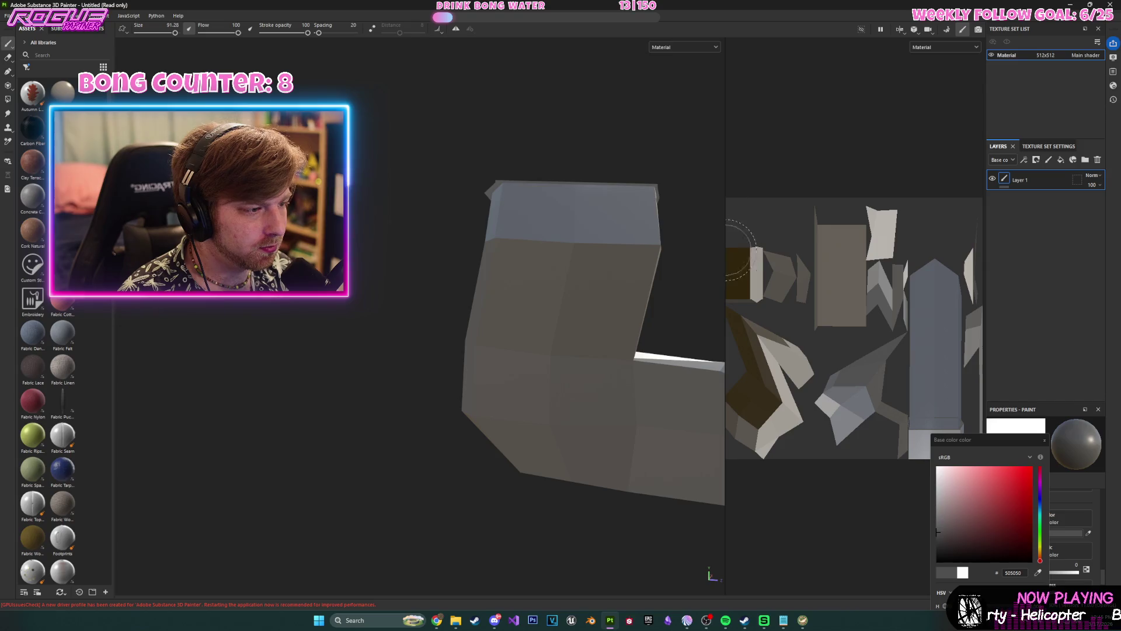
pyautogui.press('F2')
# - Shrink the brush to about 30 and paint dark grey over the toe and lower sock
pyautogui.moveTo(946, 230)
pyautogui.mouseDown(button='middle')
pyautogui.moveTo(779, 244)
pyautogui.moveTo(720, 205)
pyautogui.mouseUp(button='middle')
pyautogui.keyDown('ctrl'); pyautogui.moveTo(744, 316); pyautogui.dragTo(730, 328, button='right'); pyautogui.keyUp('ctrl')
pyautogui.moveTo(731, 329)
pyautogui.mouseDown()
pyautogui.moveTo(730, 432)
pyautogui.moveTo(754, 309)
pyautogui.moveTo(773, 441)
pyautogui.moveTo(801, 356)
pyautogui.mouseUp()
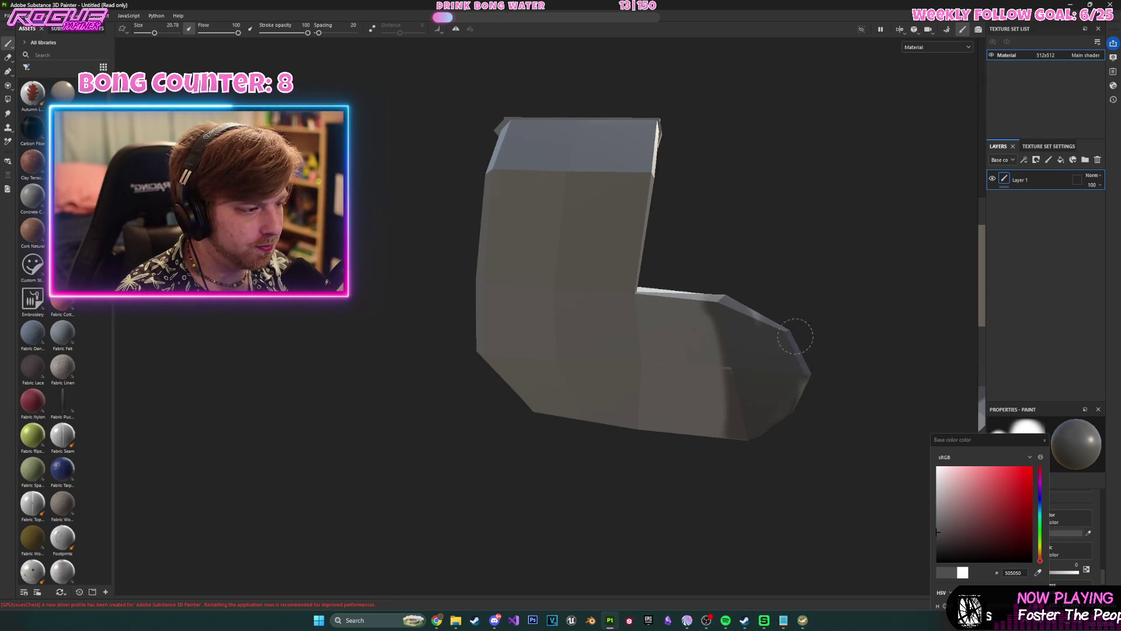
pyautogui.moveTo(846, 393)
pyautogui.keyDown('alt'); pyautogui.mouseDown()
pyautogui.moveTo(809, 327)
pyautogui.moveTo(806, 370)
pyautogui.moveTo(876, 353)
pyautogui.moveTo(758, 321)
pyautogui.moveTo(689, 271)
pyautogui.mouseUp(); pyautogui.keyUp('alt')
pyautogui.moveTo(583, 124)
pyautogui.keyDown('alt'); pyautogui.mouseDown()
pyautogui.moveTo(555, 212)
pyautogui.moveTo(467, 259)
pyautogui.mouseUp(); pyautogui.keyUp('alt')
pyautogui.moveTo(446, 345)
pyautogui.mouseDown()
pyautogui.moveTo(444, 263)
pyautogui.moveTo(424, 360)
pyautogui.moveTo(390, 377)
pyautogui.moveTo(350, 350)
pyautogui.moveTo(386, 375)
pyautogui.mouseUp()
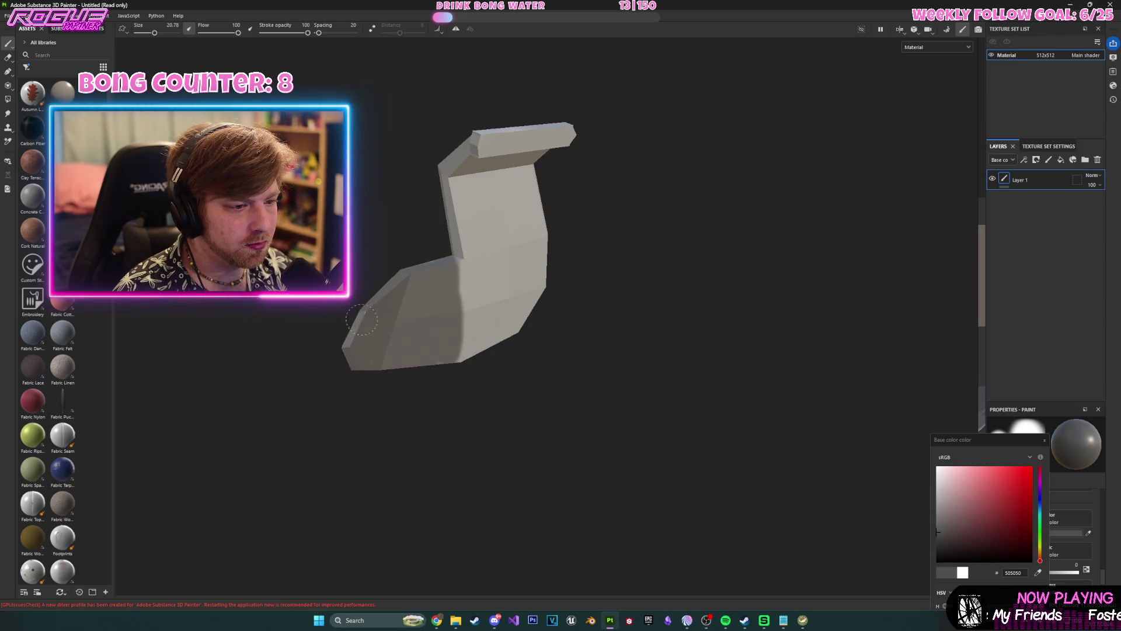
# - Paint a dark grey band over the sock's front face, covering the lighter strip
pyautogui.moveTo(347, 336)
pyautogui.keyDown('alt'); pyautogui.mouseDown()
pyautogui.moveTo(448, 342)
pyautogui.moveTo(461, 331)
pyautogui.moveTo(750, 295)
pyautogui.mouseUp(); pyautogui.keyUp('alt')
pyautogui.moveTo(276, 350)
pyautogui.mouseDown()
pyautogui.moveTo(271, 368)
pyautogui.moveTo(208, 362)
pyautogui.moveTo(225, 318)
pyautogui.mouseUp()
pyautogui.moveTo(207, 370)
pyautogui.mouseDown()
pyautogui.moveTo(255, 438)
pyautogui.moveTo(260, 413)
pyautogui.mouseUp()
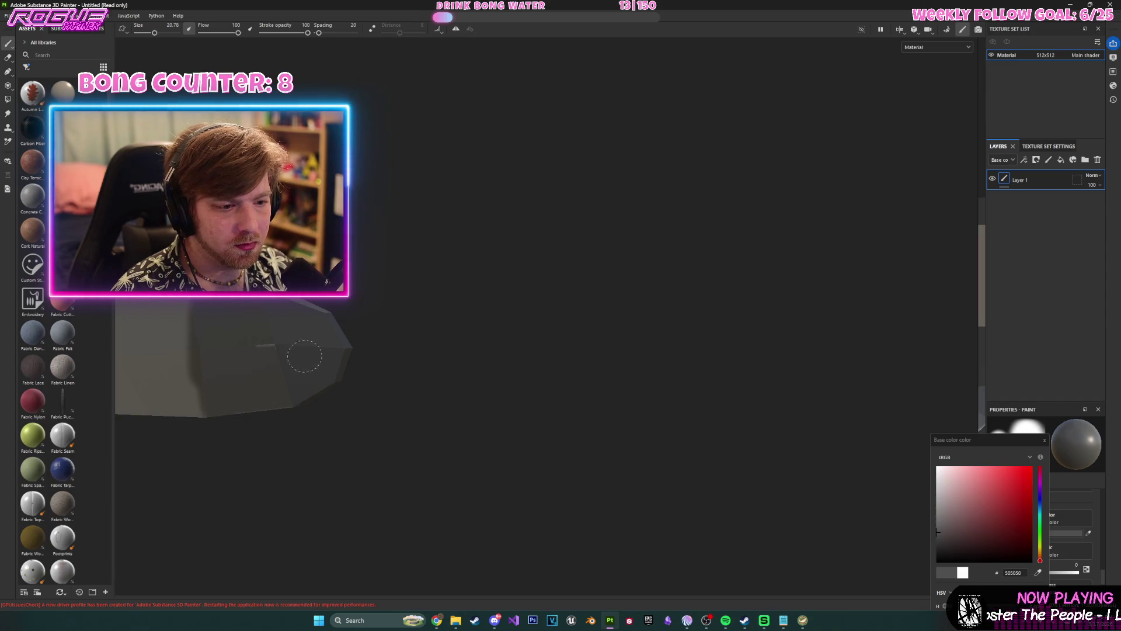
# - Frame the whole sock and reduce the brush size to 3.85
pyautogui.press('f')
pyautogui.moveTo(530, 349)
pyautogui.keyDown('alt'); pyautogui.mouseDown()
pyautogui.moveTo(546, 413)
pyautogui.moveTo(556, 225)
pyautogui.moveTo(558, 245)
pyautogui.mouseUp(); pyautogui.keyUp('alt')
pyautogui.moveTo(618, 308)
pyautogui.keyDown('alt'); pyautogui.mouseDown()
pyautogui.moveTo(595, 497)
pyautogui.moveTo(548, 313)
pyautogui.moveTo(590, 266)
pyautogui.mouseUp(); pyautogui.keyUp('alt')
pyautogui.moveTo(591, 265)
pyautogui.keyDown('alt'); pyautogui.mouseDown(button='middle')
pyautogui.moveTo(646, 293)
pyautogui.moveTo(607, 309)
pyautogui.mouseUp(button='middle'); pyautogui.keyUp('alt')
pyautogui.keyDown('ctrl'); pyautogui.moveTo(577, 298); pyautogui.dragTo(526, 280, button='right'); pyautogui.keyUp('ctrl')
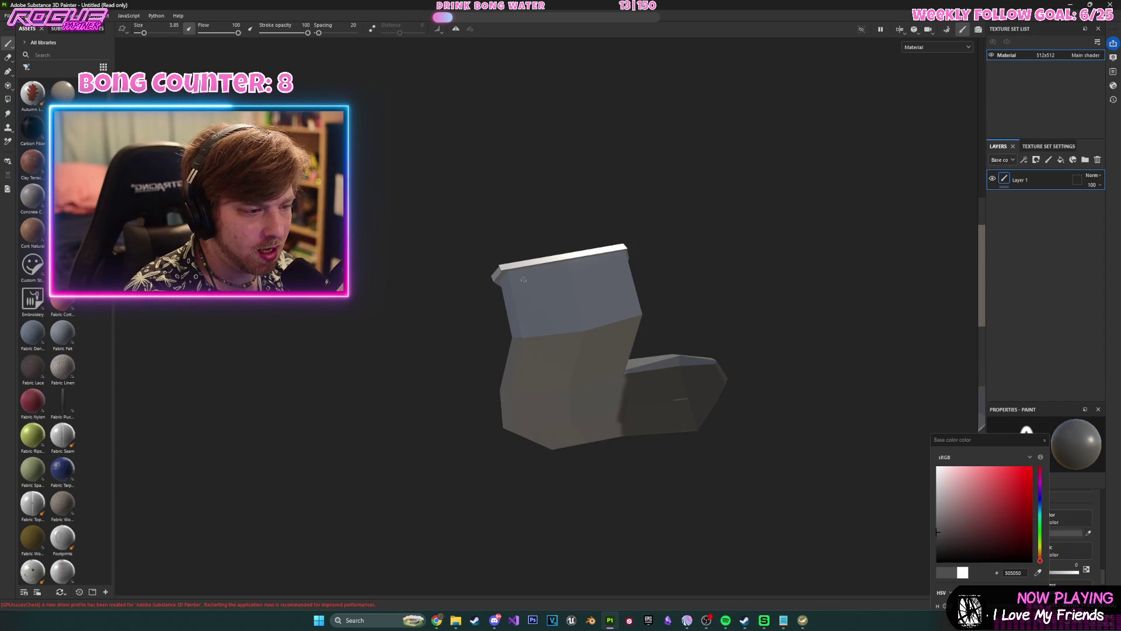
# - Paint thin vertical dark streaks across the cuff's upper face and along its lower edge
pyautogui.moveTo(507, 273); pyautogui.dragTo(522, 333)
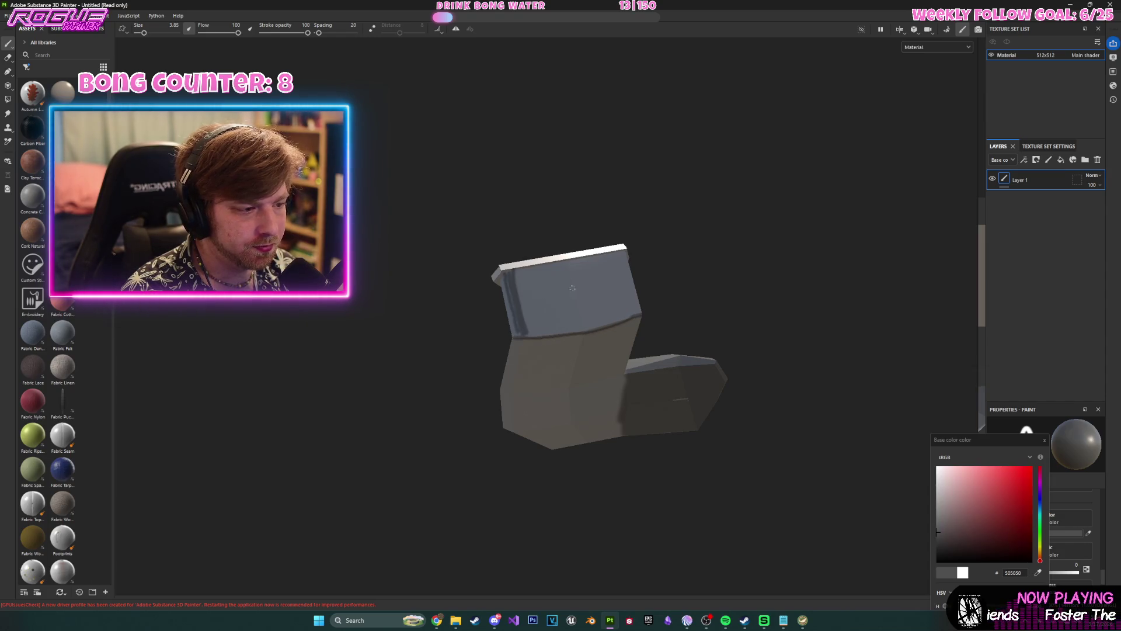
pyautogui.moveTo(519, 269); pyautogui.dragTo(533, 327)
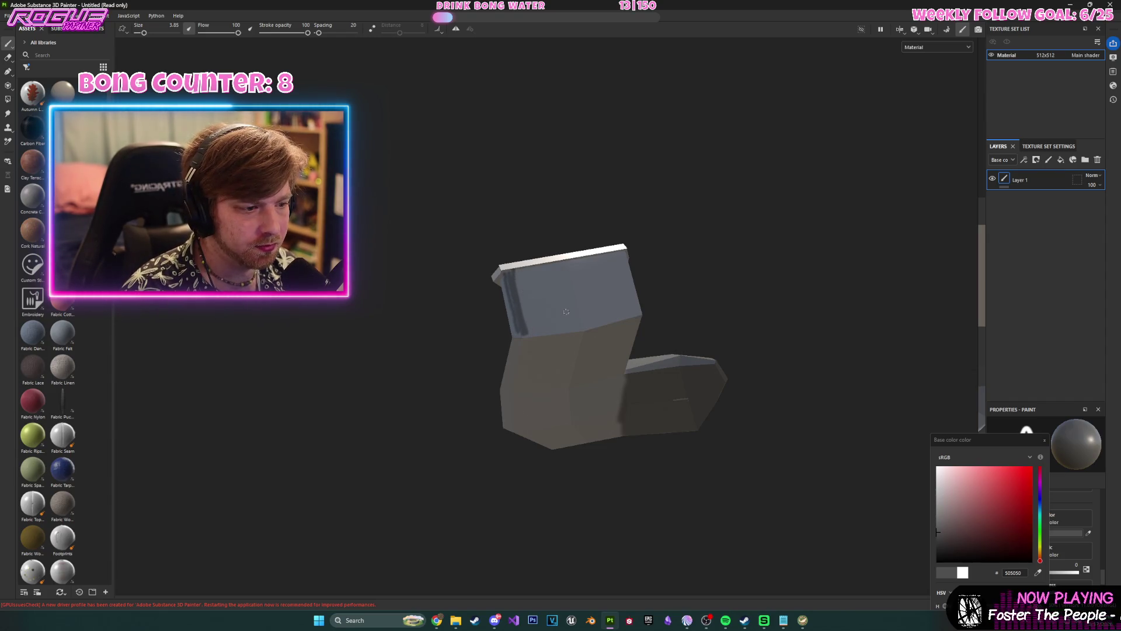
pyautogui.moveTo(515, 268); pyautogui.dragTo(535, 336)
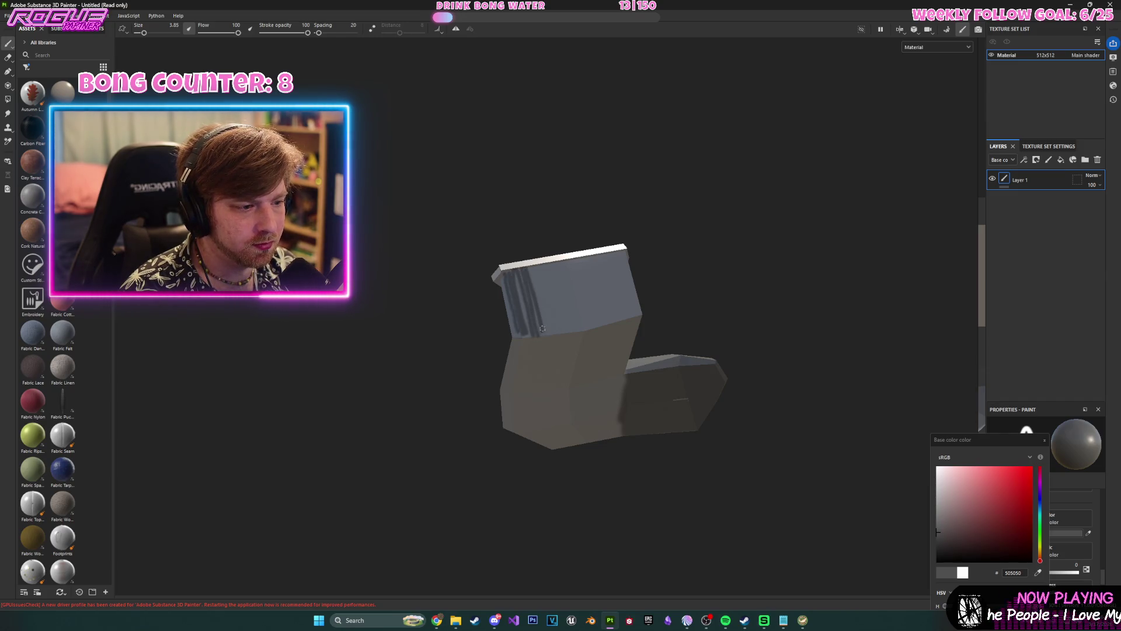
pyautogui.moveTo(541, 266); pyautogui.dragTo(559, 330)
pyautogui.moveTo(551, 281); pyautogui.dragTo(562, 327)
pyautogui.moveTo(553, 258); pyautogui.dragTo(569, 325)
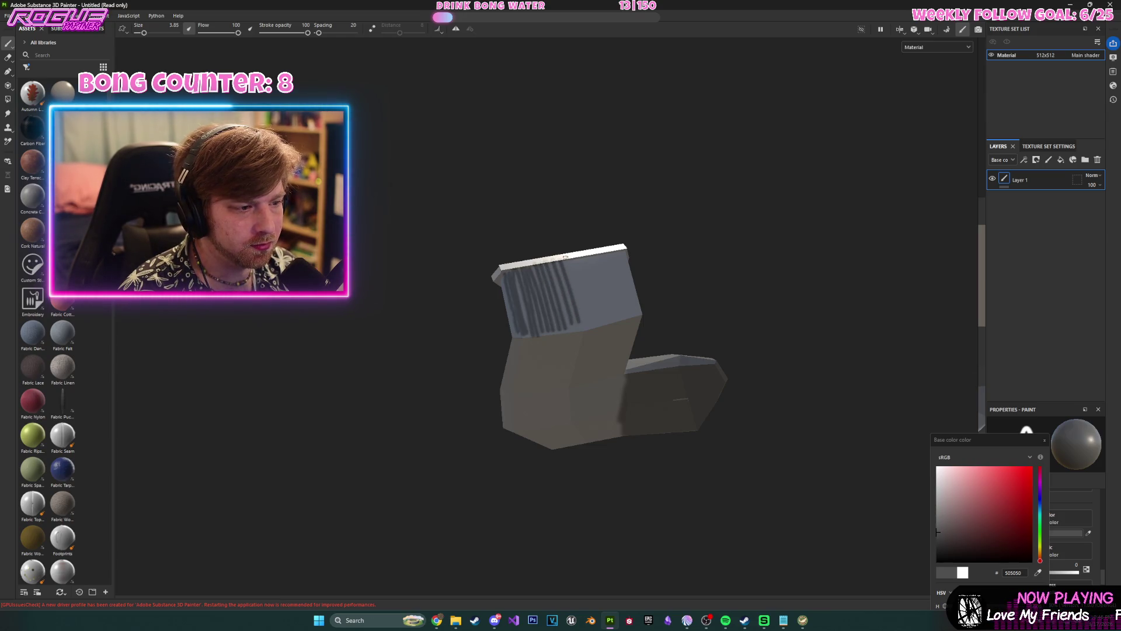
pyautogui.moveTo(575, 264)
pyautogui.mouseDown()
pyautogui.moveTo(590, 321)
pyautogui.moveTo(589, 288)
pyautogui.moveTo(598, 318)
pyautogui.moveTo(606, 312)
pyautogui.mouseUp()
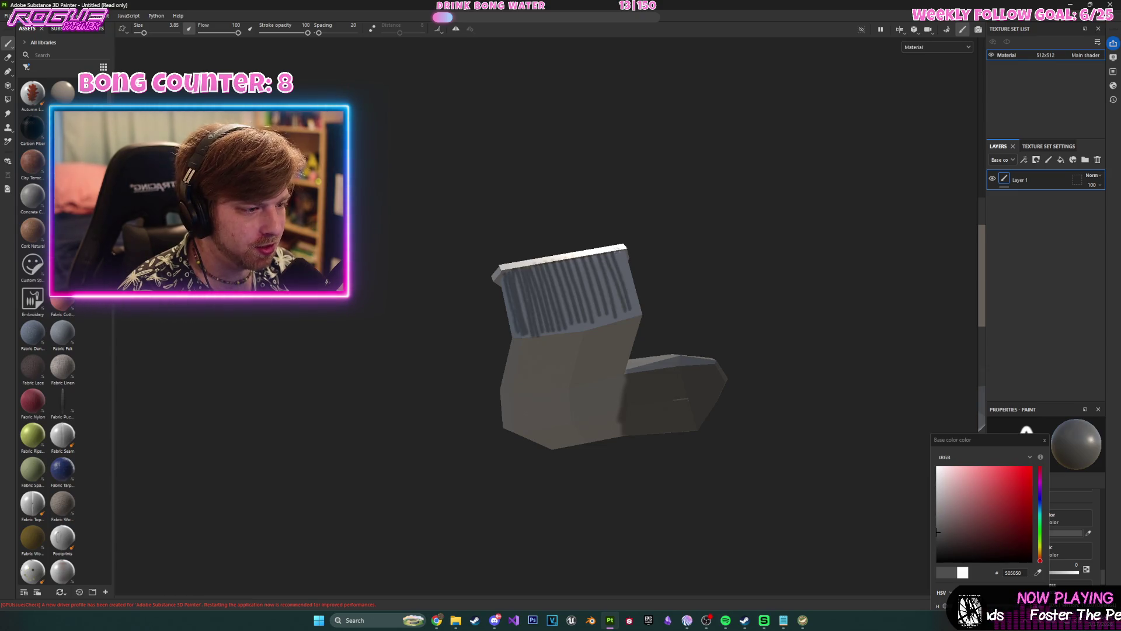
pyautogui.moveTo(620, 250); pyautogui.dragTo(634, 309)
pyautogui.moveTo(529, 332); pyautogui.dragTo(615, 315)
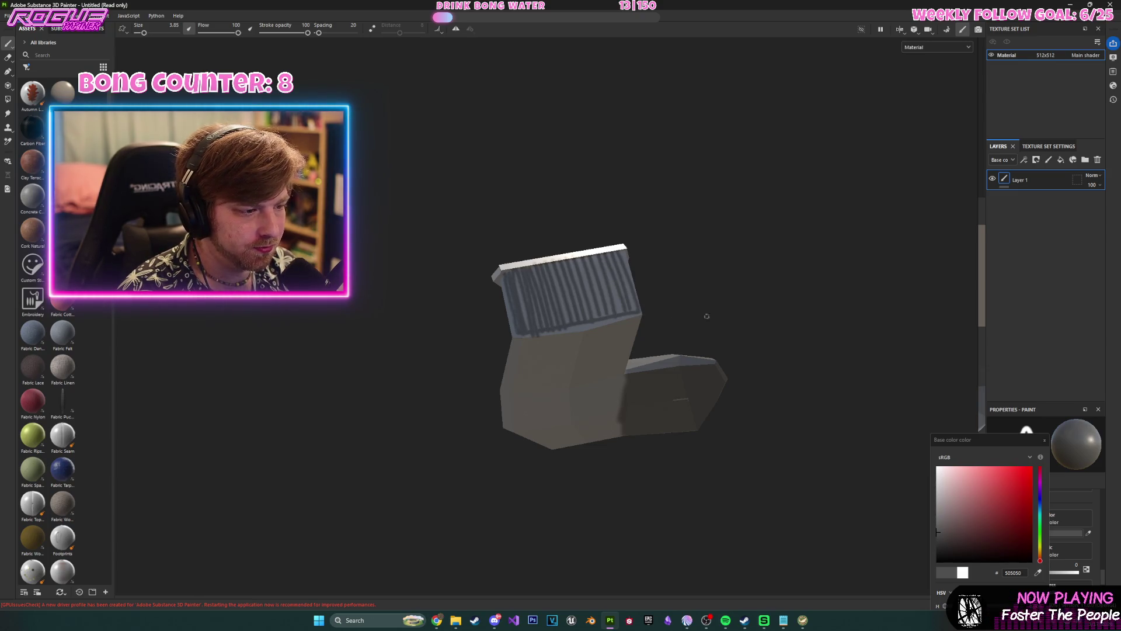
# - From a side profile, paint dark streaks along the cuff's top rim
pyautogui.moveTo(755, 325)
pyautogui.keyDown('alt'); pyautogui.mouseDown()
pyautogui.moveTo(730, 312)
pyautogui.moveTo(807, 304)
pyautogui.mouseUp(); pyautogui.keyUp('alt')
pyautogui.moveTo(713, 272)
pyautogui.mouseDown()
pyautogui.moveTo(724, 281)
pyautogui.moveTo(752, 252)
pyautogui.mouseUp()
pyautogui.moveTo(795, 294)
pyautogui.keyDown('alt'); pyautogui.mouseDown()
pyautogui.moveTo(703, 227)
pyautogui.moveTo(737, 301)
pyautogui.moveTo(768, 307)
pyautogui.moveTo(778, 270)
pyautogui.moveTo(784, 300)
pyautogui.moveTo(792, 286)
pyautogui.mouseUp(); pyautogui.keyUp('alt')
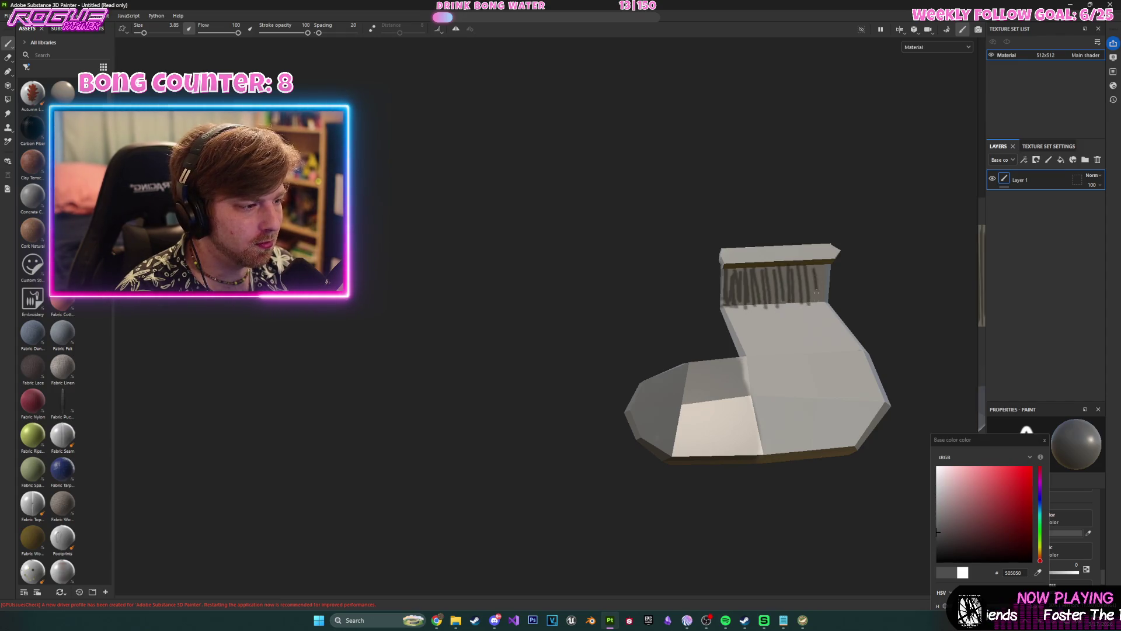
pyautogui.moveTo(742, 263)
pyautogui.mouseDown()
pyautogui.moveTo(849, 256)
pyautogui.moveTo(876, 350)
pyautogui.moveTo(912, 414)
pyautogui.moveTo(954, 315)
pyautogui.moveTo(898, 280)
pyautogui.mouseUp()
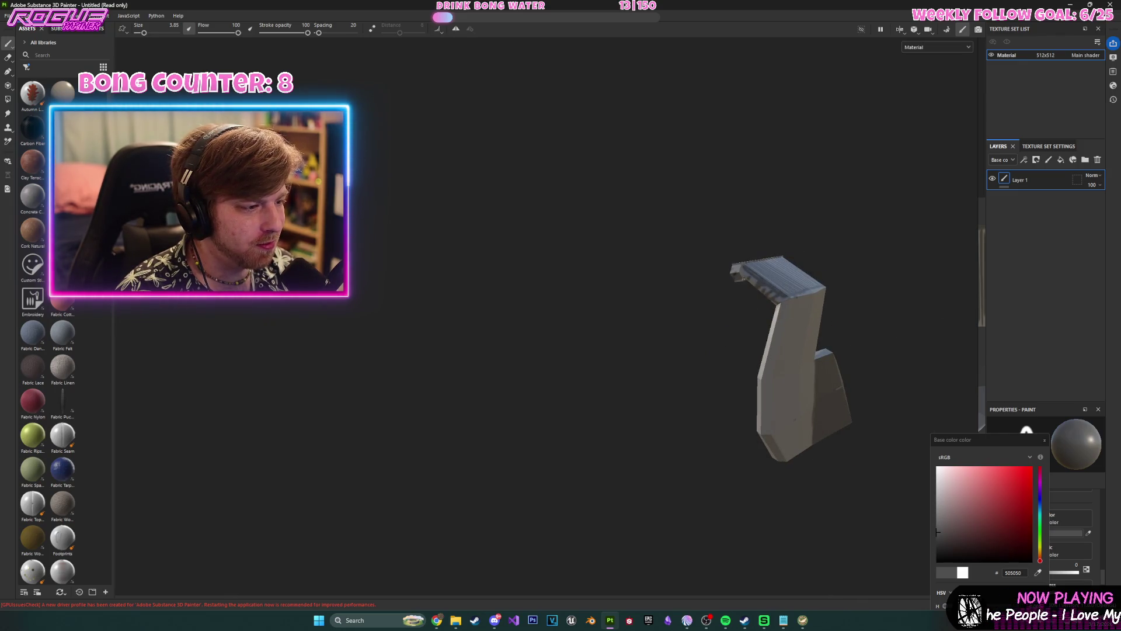
pyautogui.moveTo(771, 266)
pyautogui.keyDown('alt'); pyautogui.mouseDown()
pyautogui.moveTo(776, 447)
pyautogui.moveTo(638, 262)
pyautogui.moveTo(749, 253)
pyautogui.moveTo(704, 265)
pyautogui.mouseUp(); pyautogui.keyUp('alt')
pyautogui.scroll(2, 765, 281)
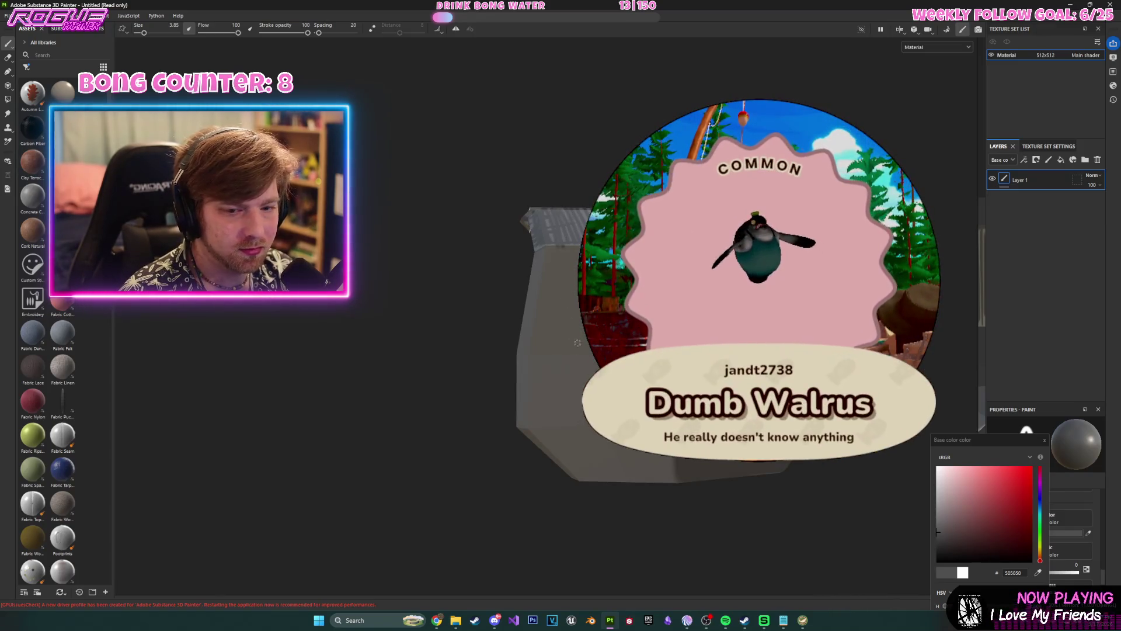
# - Paint a handwritten word and smiley on the side, then set paint colour to off-white FAFAFA
pyautogui.moveTo(555, 386); pyautogui.dragTo(601, 442)
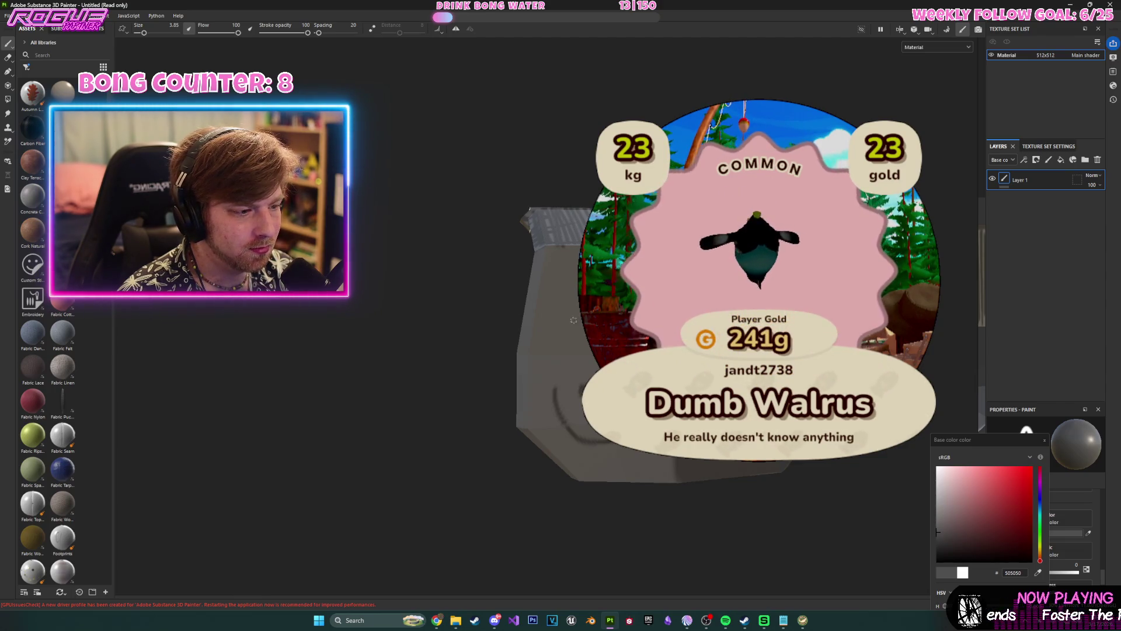
pyautogui.moveTo(571, 281); pyautogui.dragTo(614, 287)
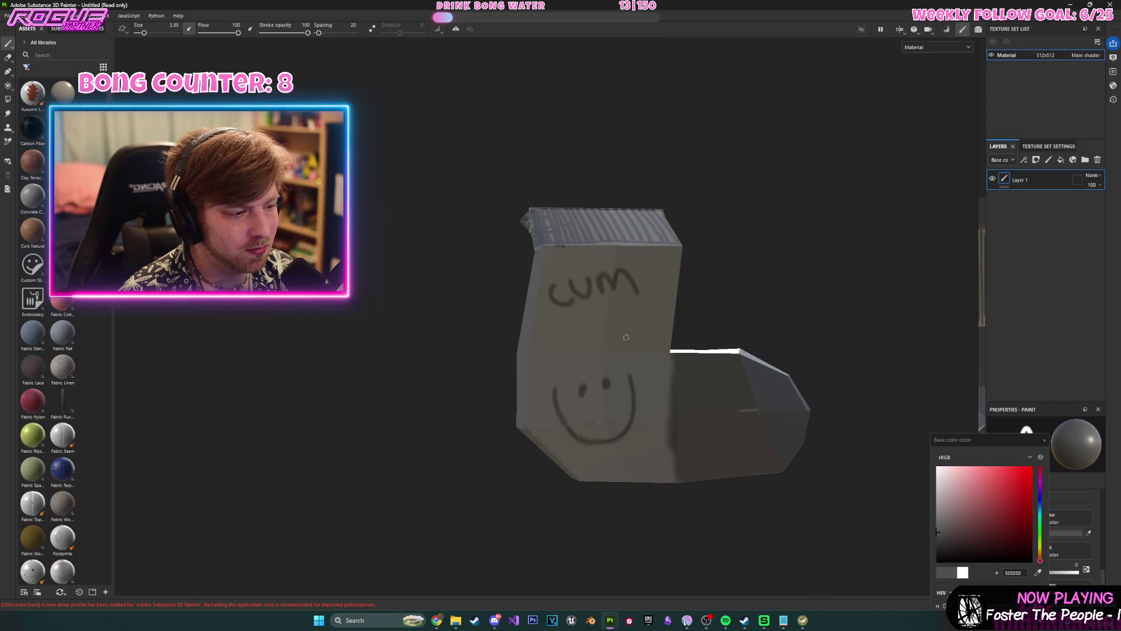
pyautogui.click(1009, 504)
# - Set the paint colour to near-white FAFAFA and paint a white blob with a drip on the sock
pyautogui.moveTo(1031, 493)
pyautogui.mouseDown()
pyautogui.moveTo(921, 470)
pyautogui.moveTo(575, 306)
pyautogui.moveTo(602, 341)
pyautogui.moveTo(612, 337)
pyautogui.mouseUp()
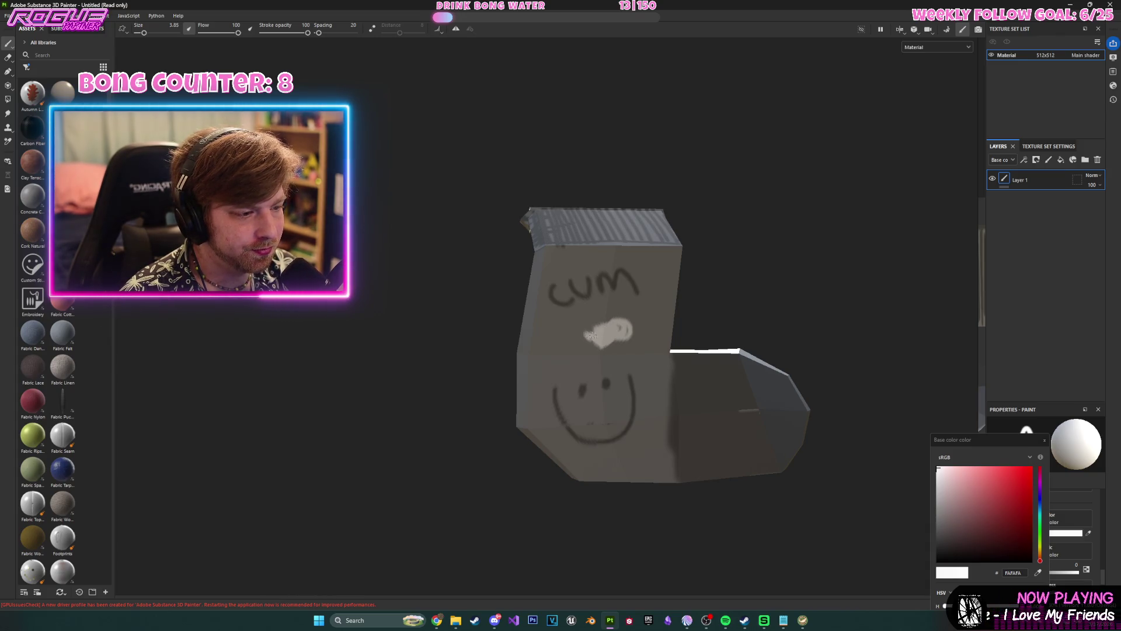
pyautogui.moveTo(711, 311)
pyautogui.keyDown('alt'); pyautogui.mouseDown()
pyautogui.moveTo(579, 342)
pyautogui.moveTo(602, 336)
pyautogui.mouseUp(); pyautogui.keyUp('alt')
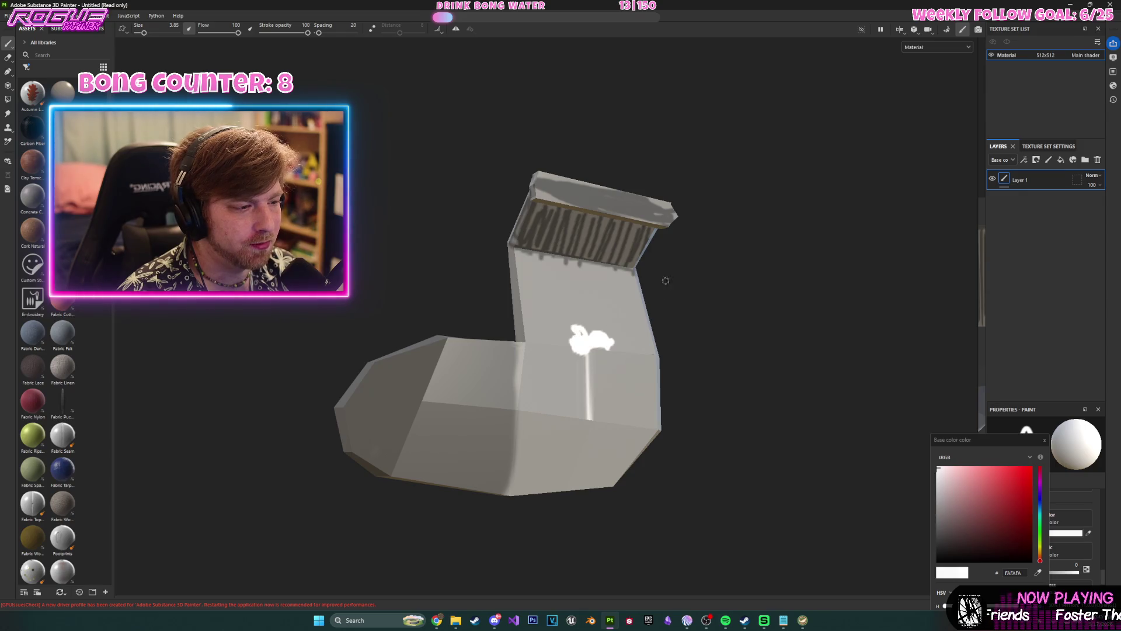
pyautogui.keyDown('alt'); pyautogui.moveTo(665, 287); pyautogui.dragTo(771, 359); pyautogui.keyUp('alt')
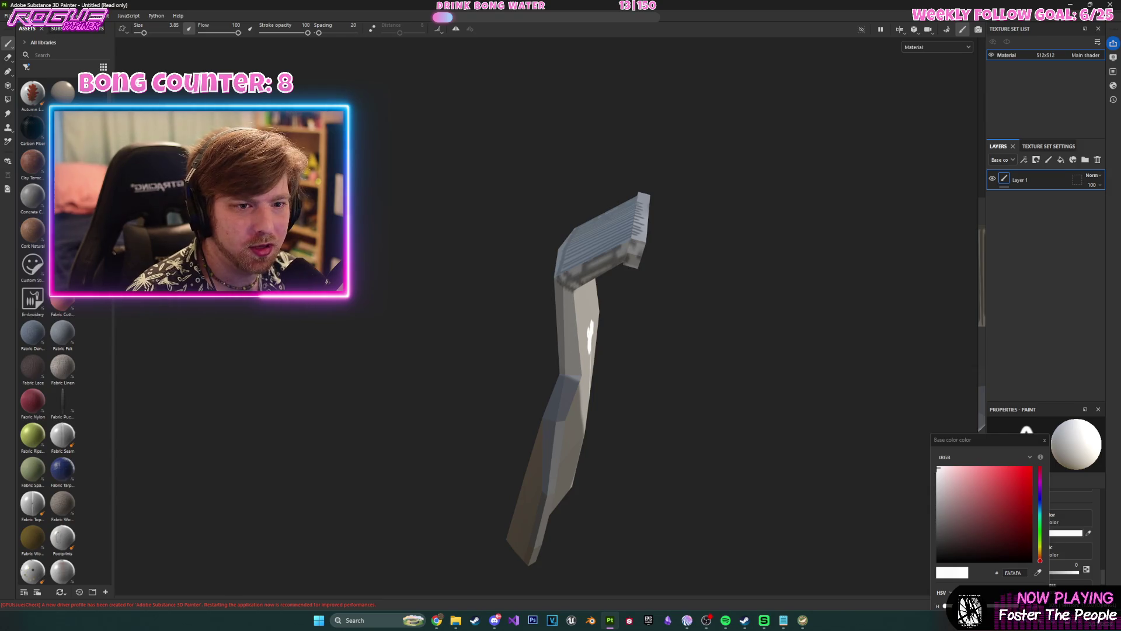
pyautogui.click(17, 16)
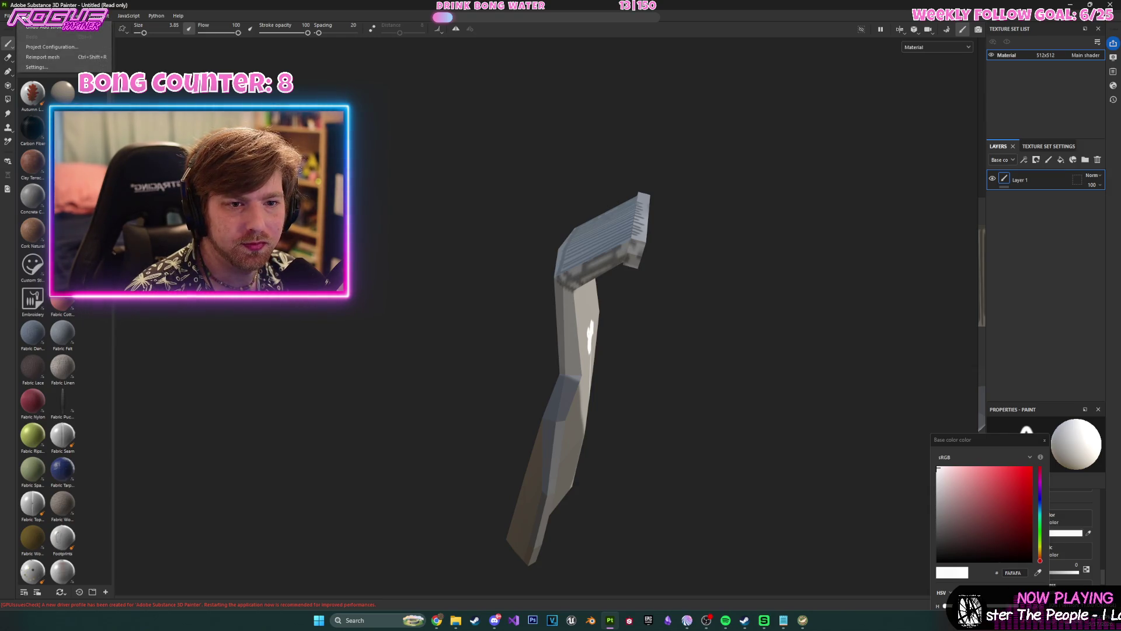
# - Export the sock's textures as 512x512 PNG maps and open their output folder
pyautogui.click(34, 146)
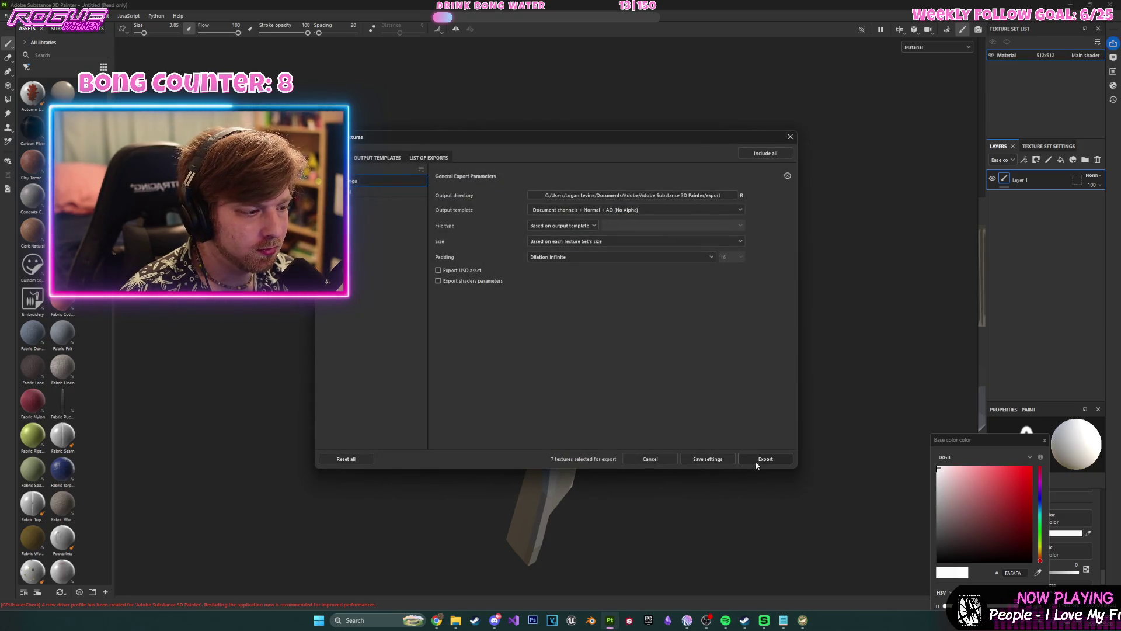
pyautogui.click(756, 462)
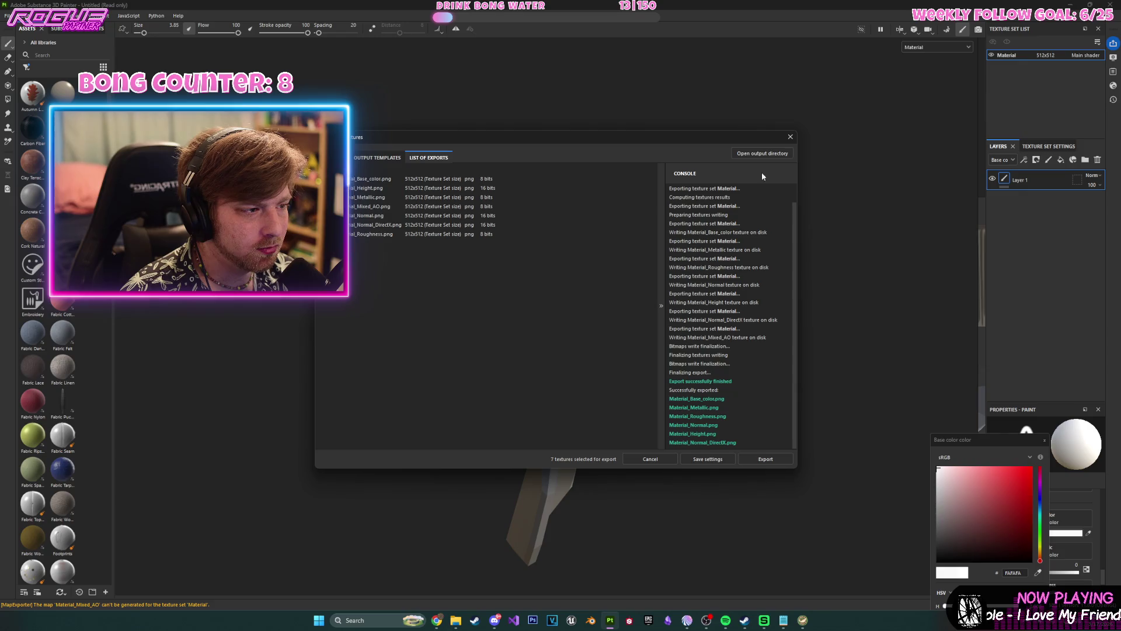
pyautogui.click(765, 153)
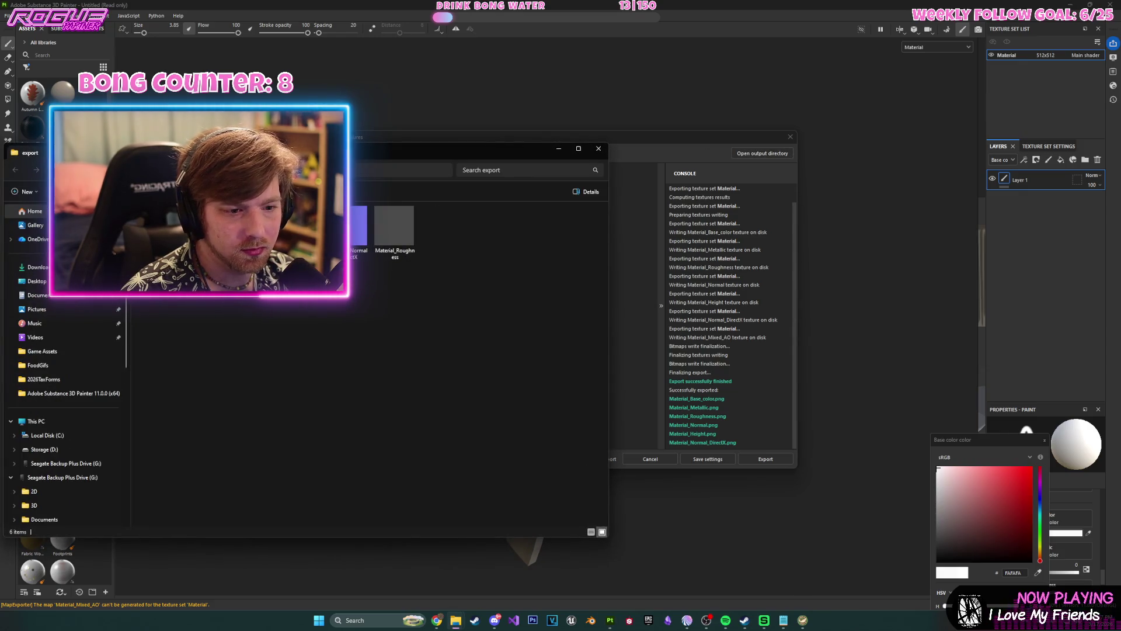
# - Copy Material_Base_color from the export folder and paste it onto the Desktop
pyautogui.rightClick(169, 234)
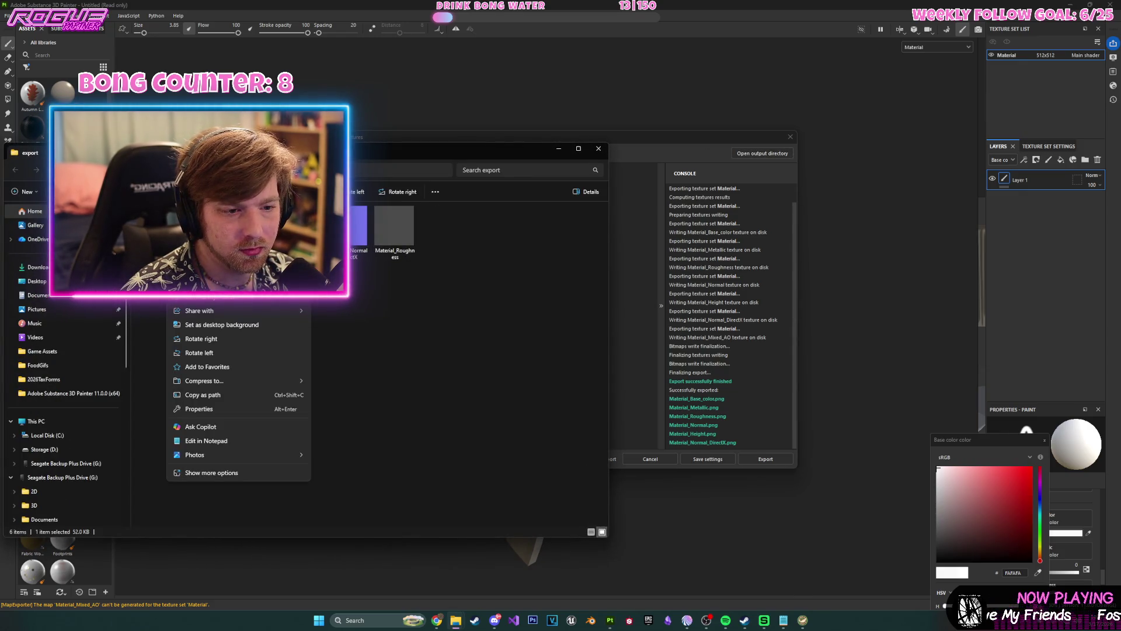
pyautogui.press('Escape')
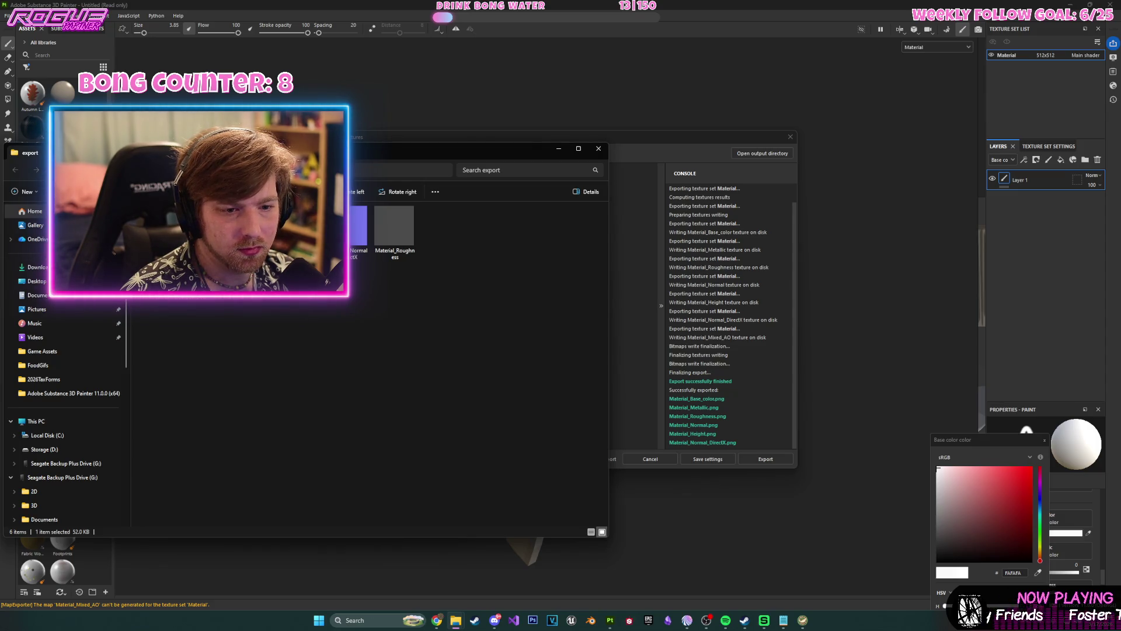
pyautogui.click(37, 280)
pyautogui.scroll(-2, 492, 468)
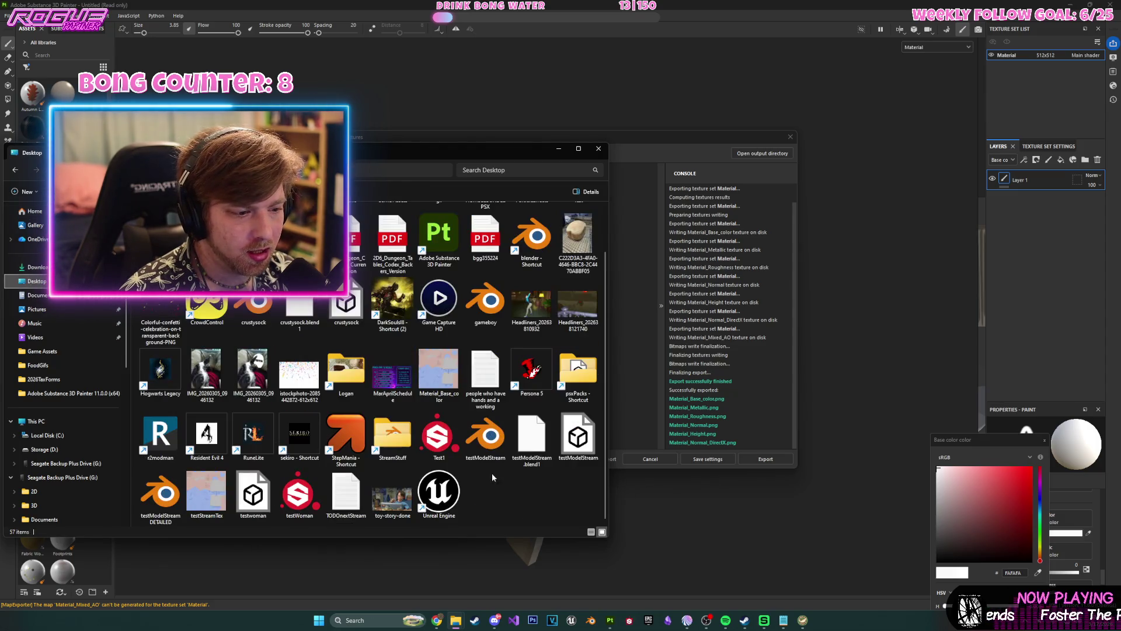
pyautogui.rightClick(492, 467)
pyautogui.click(503, 512)
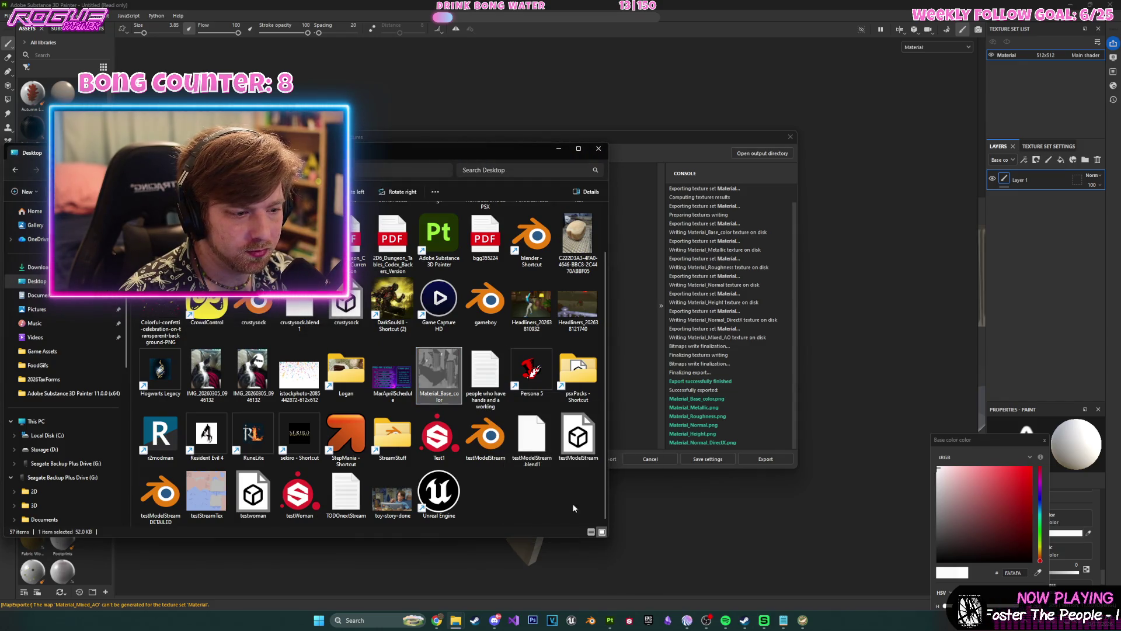
# - Quit Substance Painter without saving the project and close File Explorer
pyautogui.click(791, 137)
pyautogui.click(791, 137)
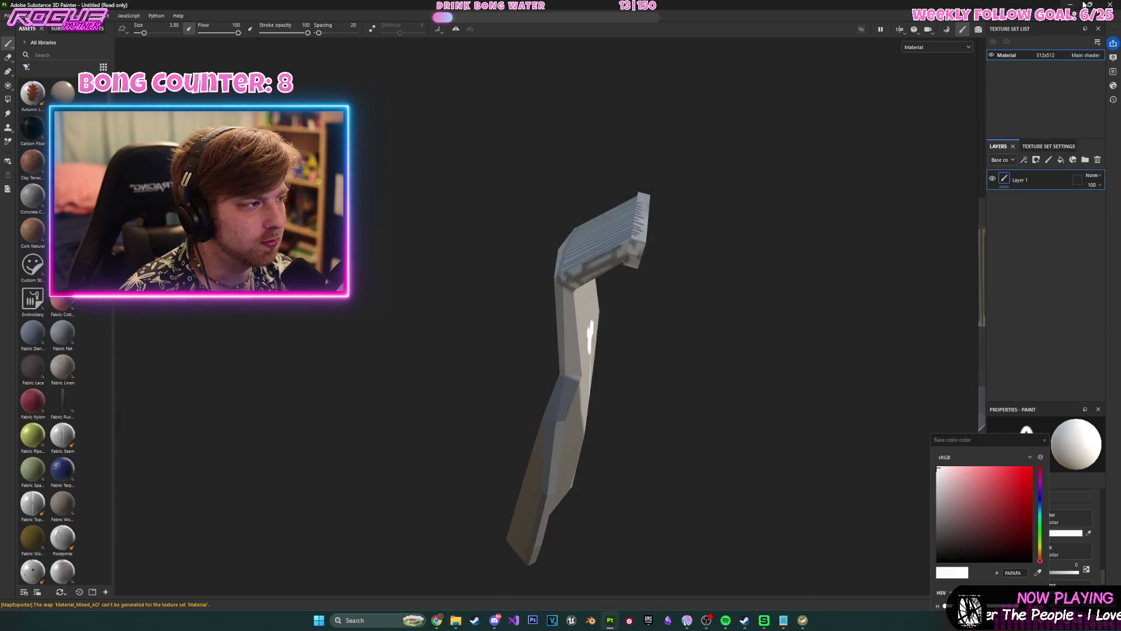
pyautogui.hotkey('ctrl', 'q')
pyautogui.click(534, 321)
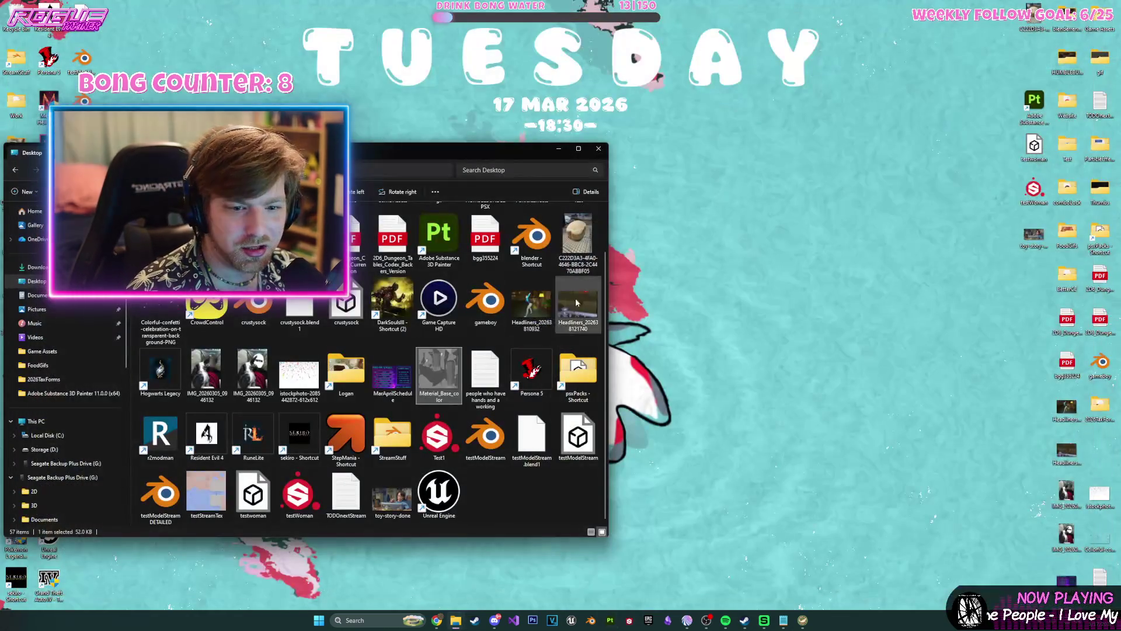
pyautogui.click(603, 149)
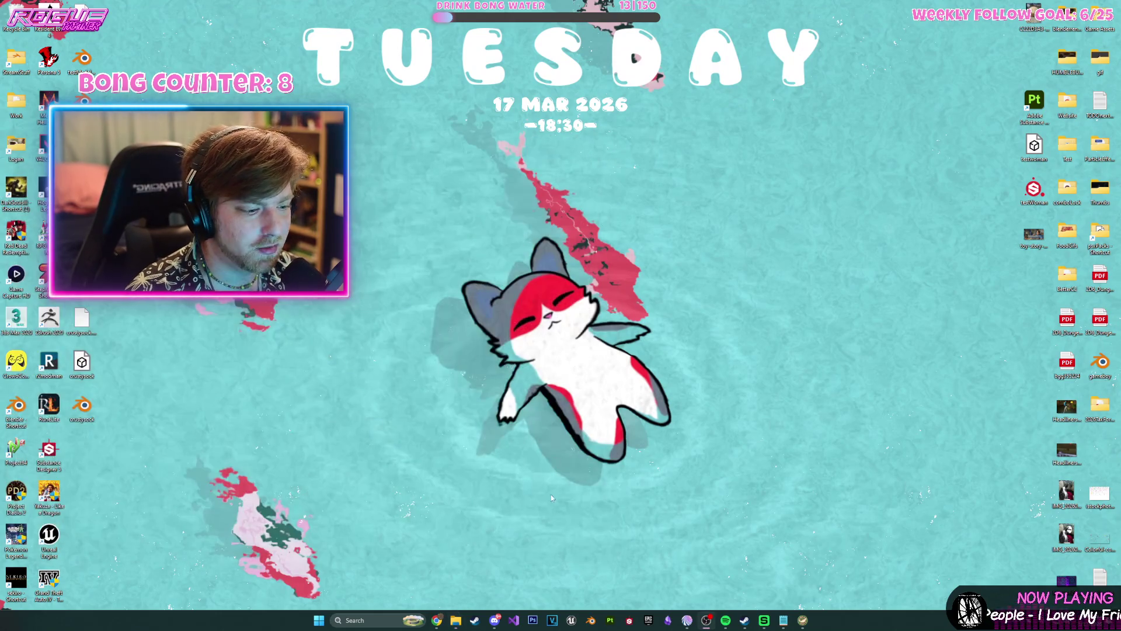
# - Launch Blender with a new General scene and delete the default cube
pyautogui.click(593, 621)
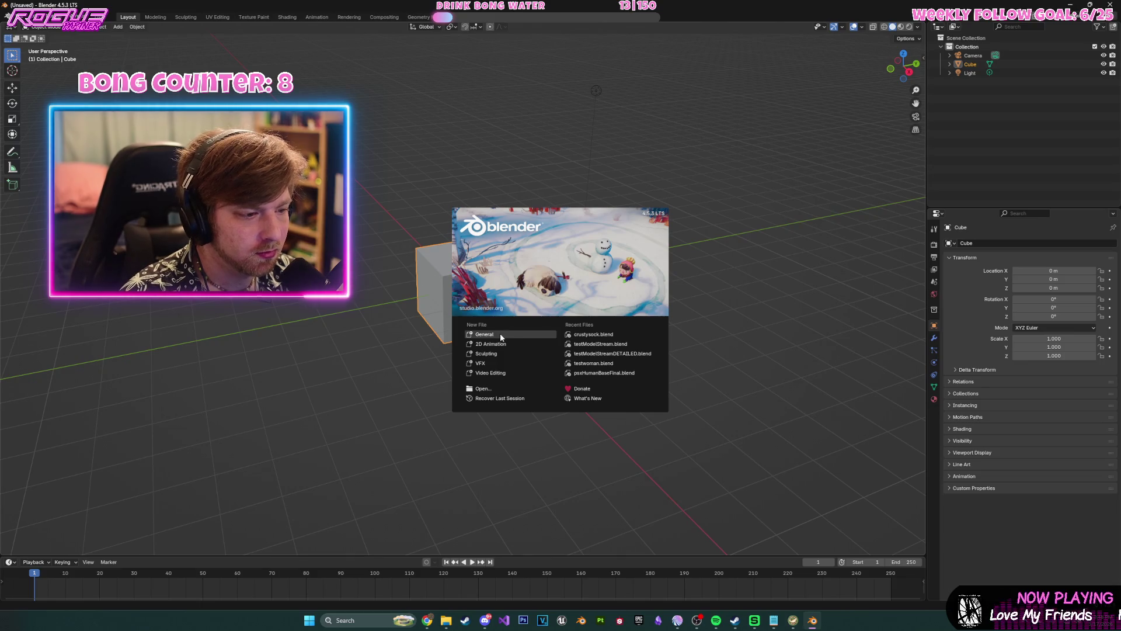
pyautogui.click(501, 337)
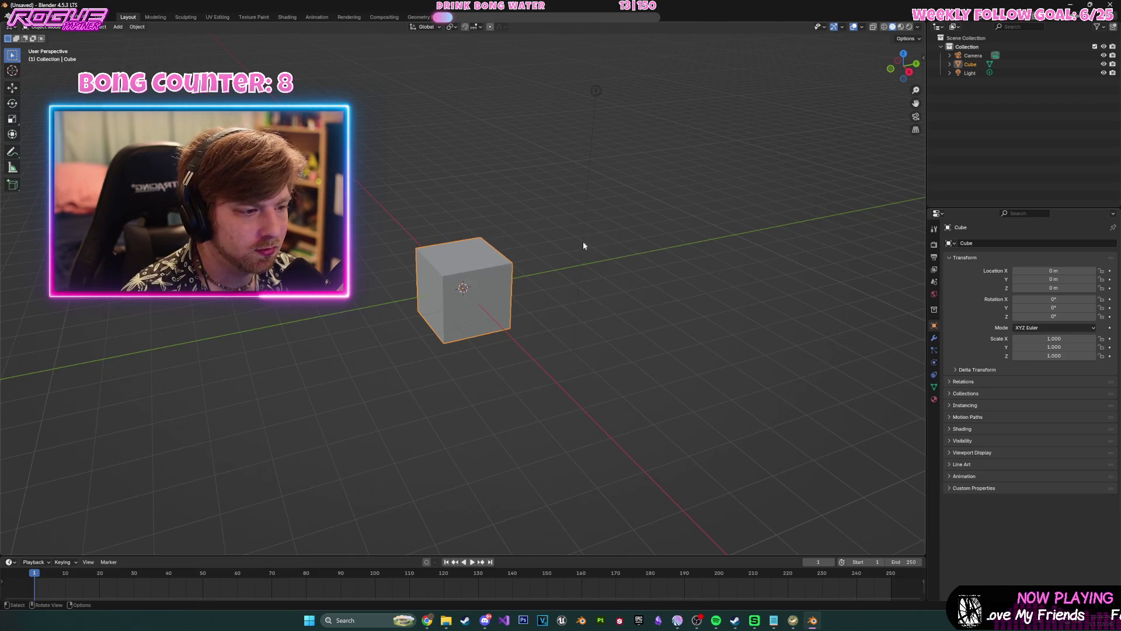
pyautogui.press('Delete')
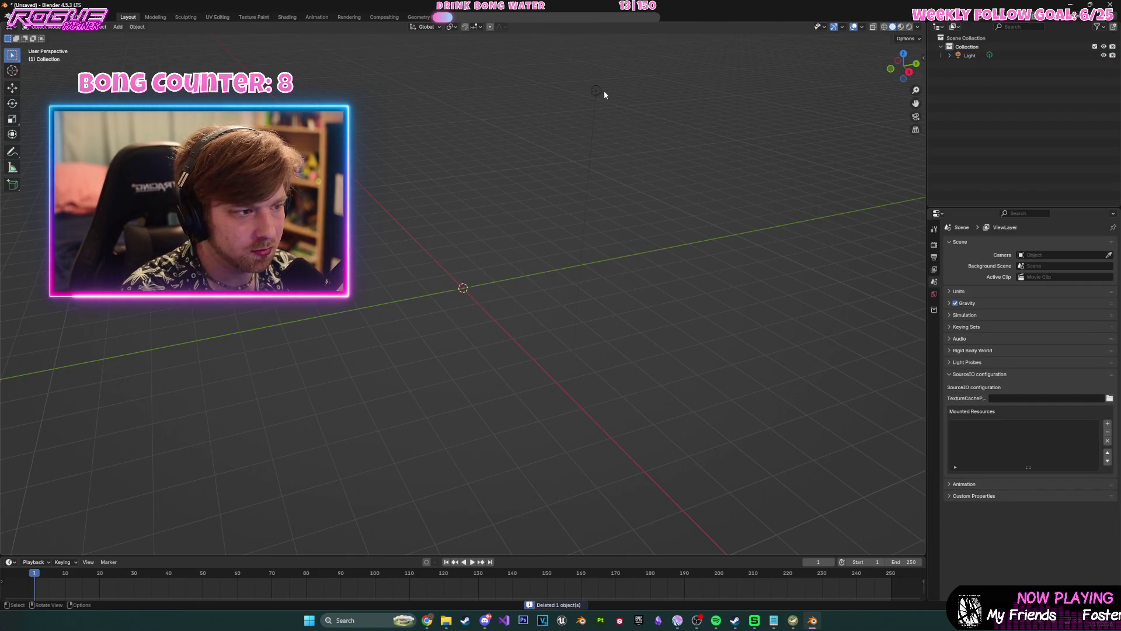
# - Open crustysock.blend from the recent files list without saving the empty scene
pyautogui.click(21, 17)
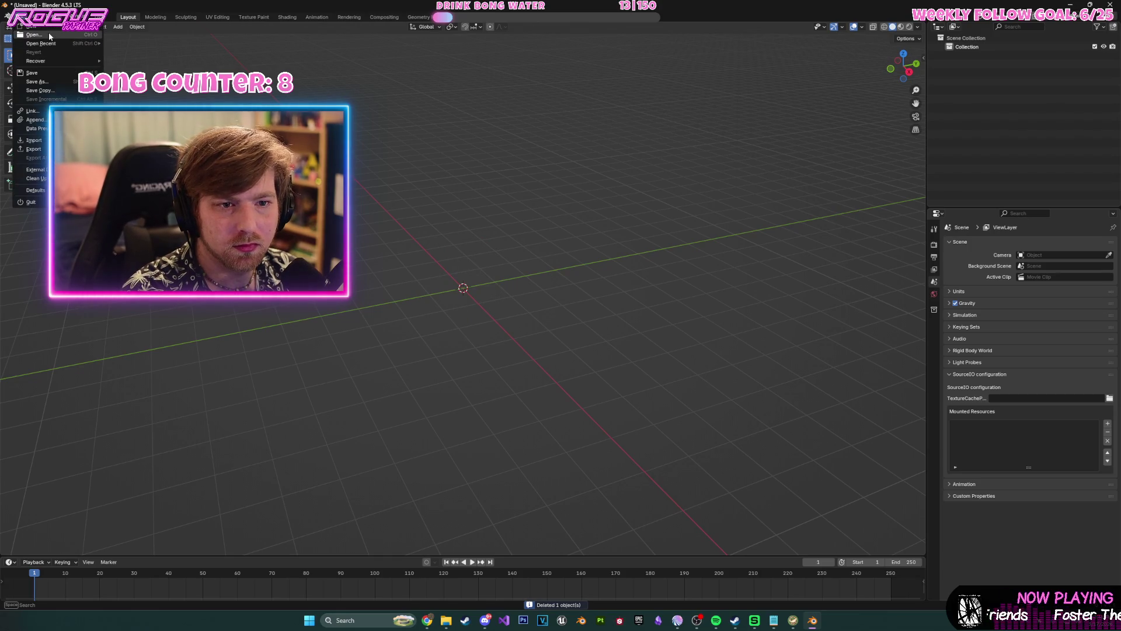
pyautogui.click(111, 45)
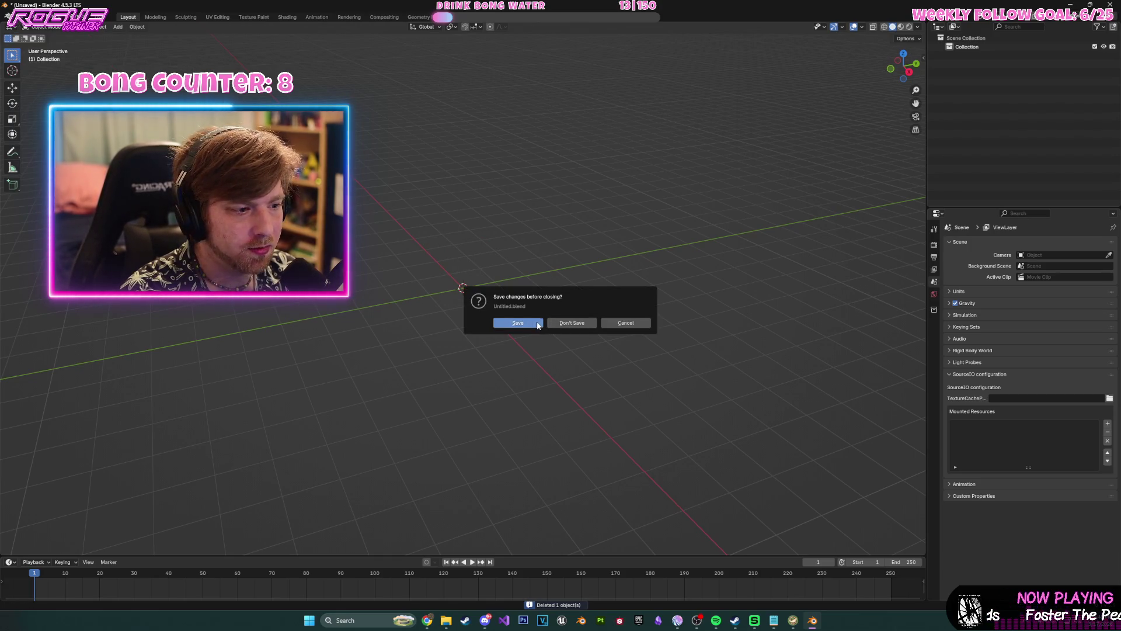
pyautogui.click(535, 323)
pyautogui.click(759, 415)
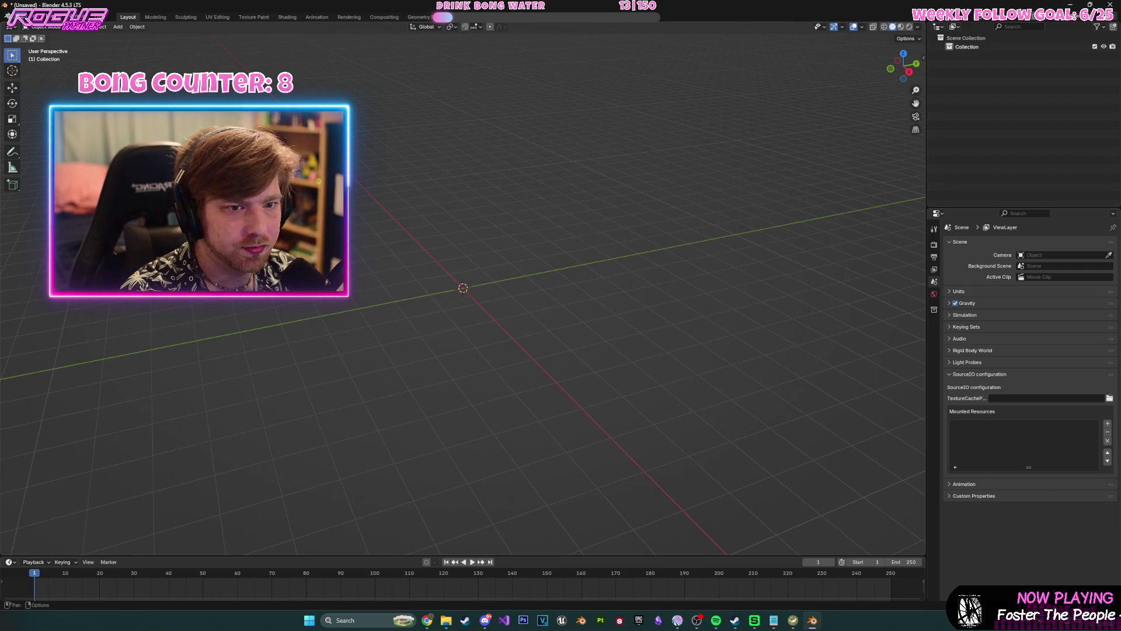
pyautogui.click(22, 16)
pyautogui.moveTo(58, 44)
pyautogui.click(159, 43)
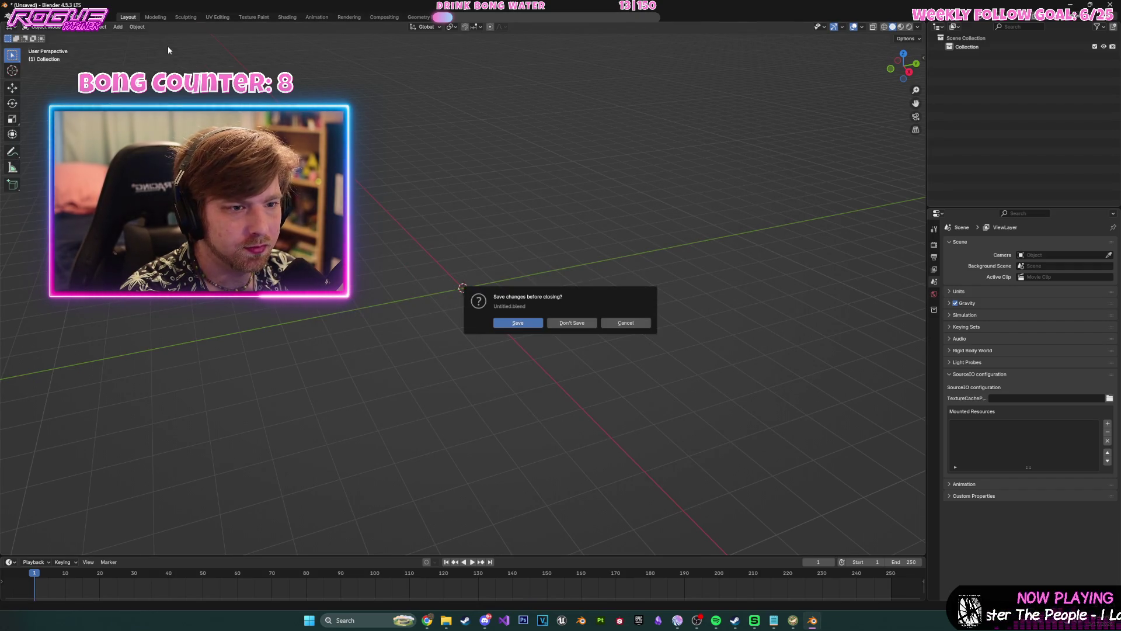
pyautogui.click(575, 325)
# - Switch to the Shading workspace and centre the sock's Principled BSDF material nodes
pyautogui.click(287, 17)
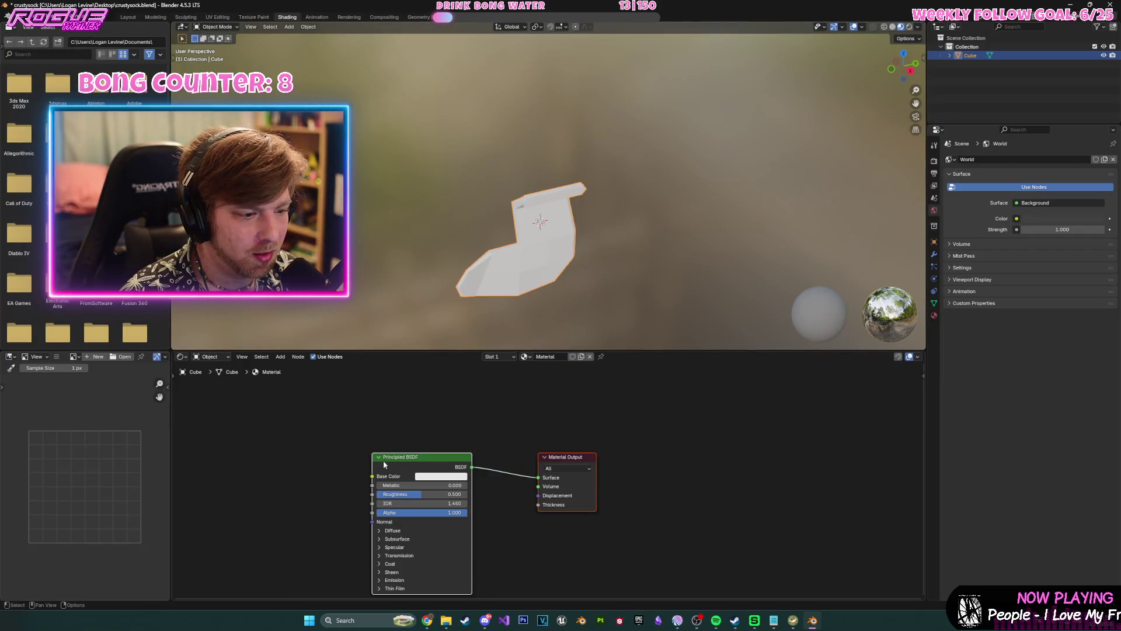
pyautogui.moveTo(368, 431); pyautogui.dragTo(512, 397, button='middle')
pyautogui.click(405, 434)
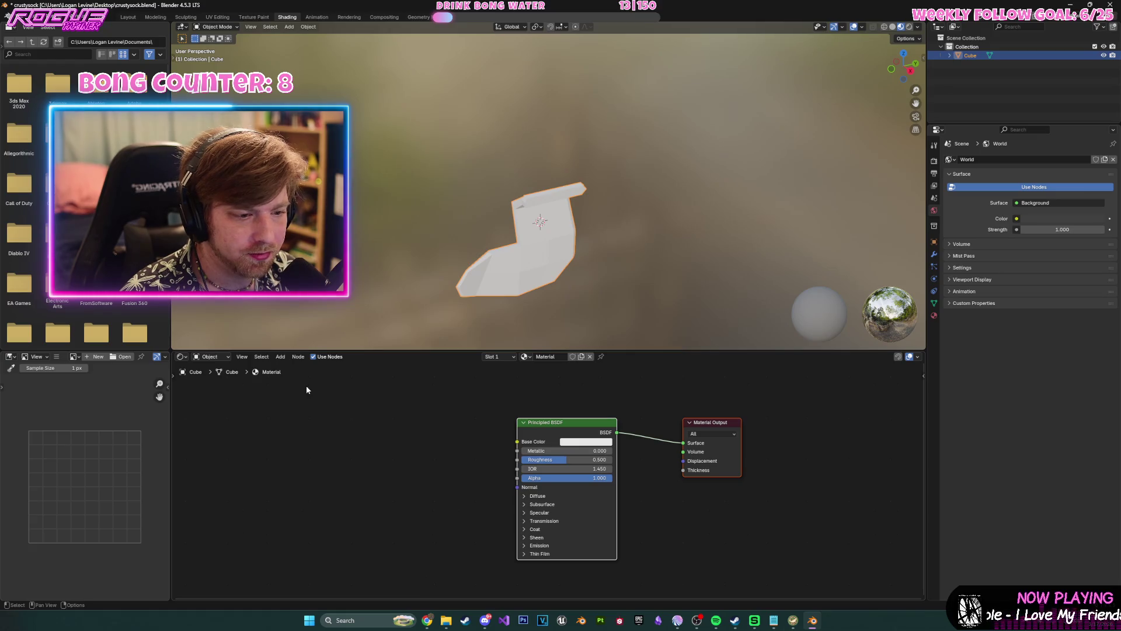
pyautogui.moveTo(303, 411)
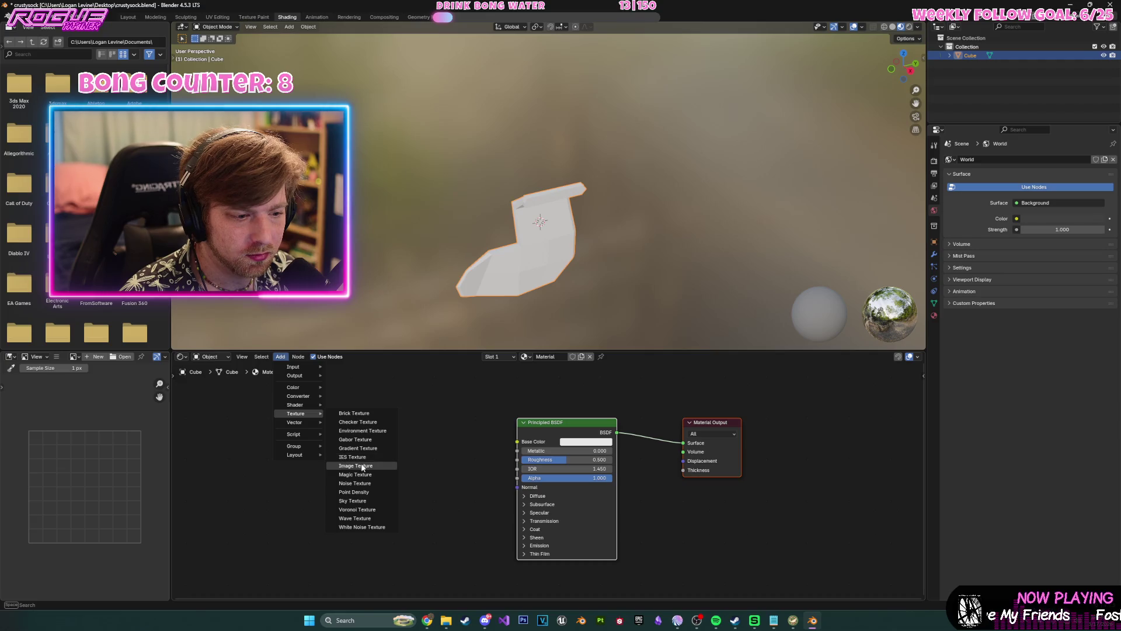
# - Add an Image Texture node to the sock material with Closest interpolation
pyautogui.click(363, 465)
pyautogui.click(363, 463)
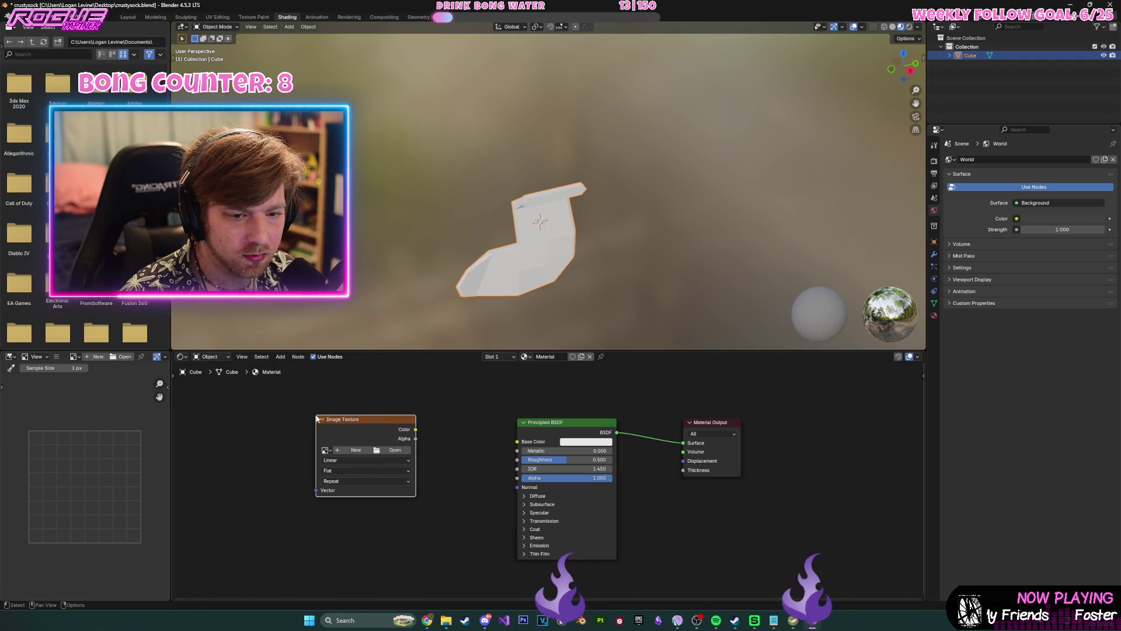
pyautogui.click(359, 457)
pyautogui.click(333, 490)
# - Load Material_Base_color.png into the node and wire its colour into Base Color
pyautogui.click(392, 450)
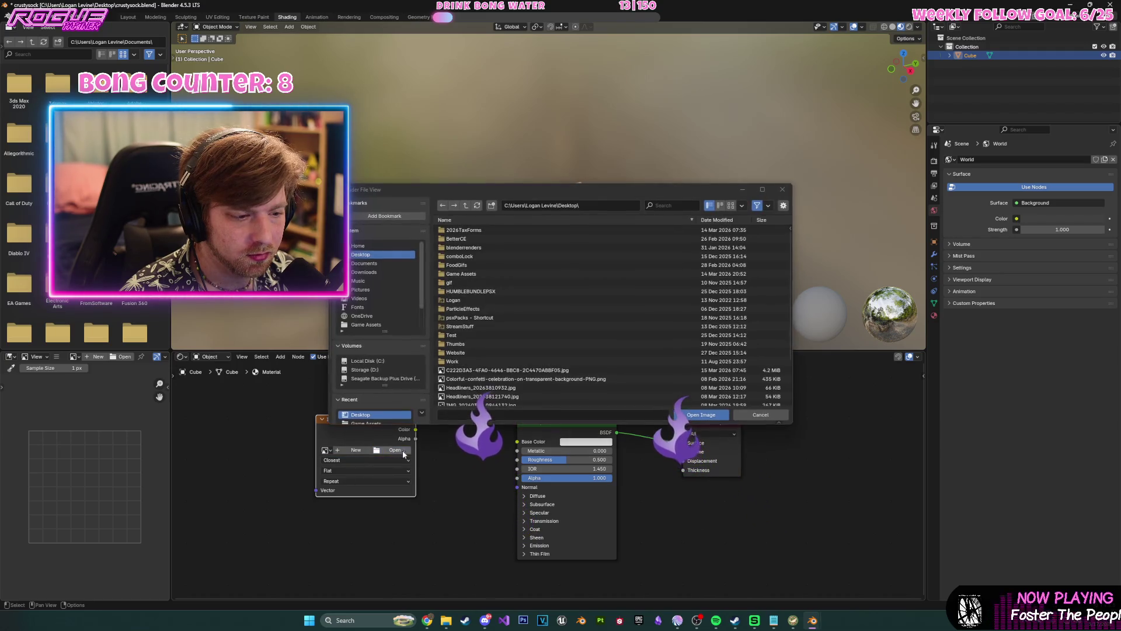
pyautogui.scroll(-5, 493, 379)
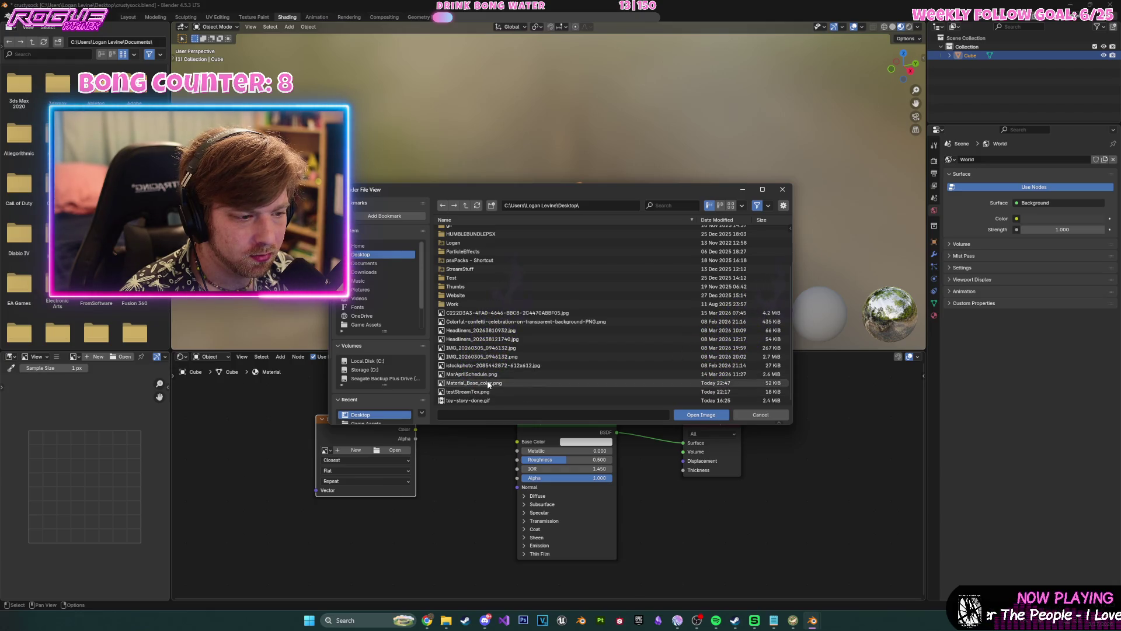
pyautogui.doubleClick(485, 383)
pyautogui.moveTo(415, 429); pyautogui.dragTo(517, 442)
pyautogui.moveTo(584, 222)
pyautogui.mouseDown(button='middle')
pyautogui.moveTo(674, 209)
pyautogui.moveTo(579, 208)
pyautogui.moveTo(619, 201)
pyautogui.moveTo(648, 211)
pyautogui.moveTo(472, 234)
pyautogui.moveTo(665, 248)
pyautogui.moveTo(829, 202)
pyautogui.moveTo(560, 210)
pyautogui.moveTo(847, 214)
pyautogui.moveTo(791, 198)
pyautogui.moveTo(759, 216)
pyautogui.mouseUp(button='middle')
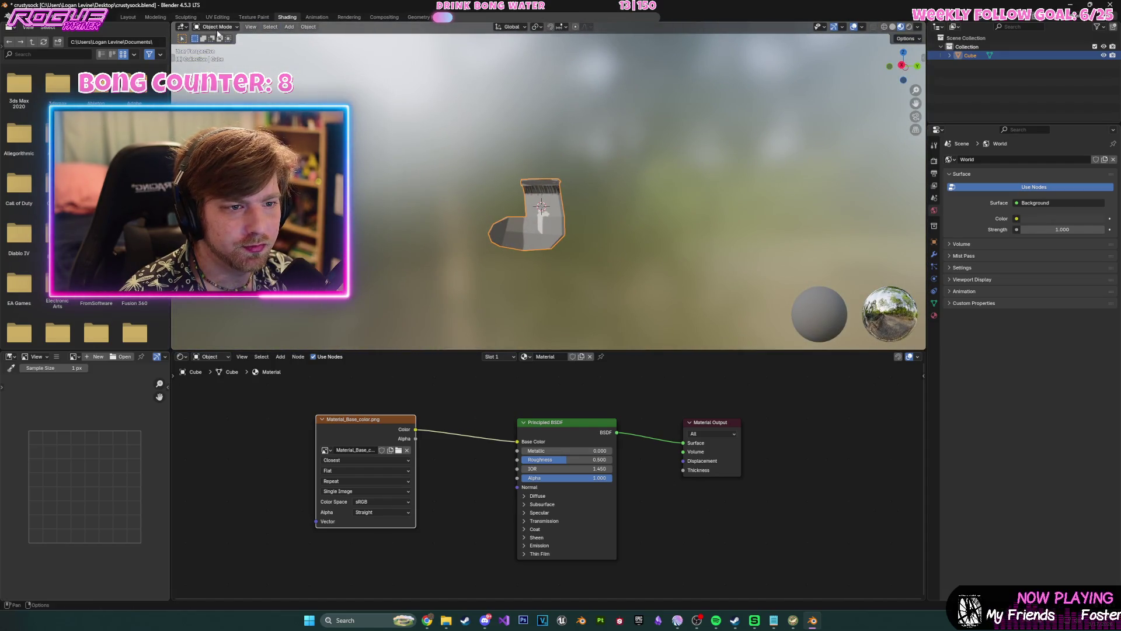
pyautogui.click(156, 17)
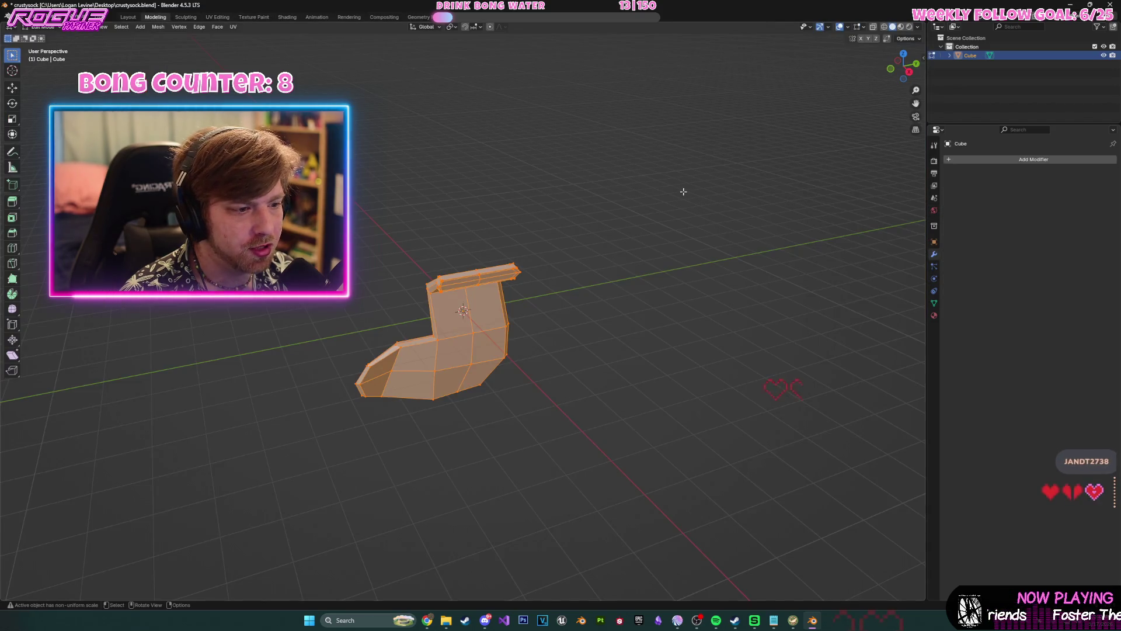
# - Deselect all vertices, return the sock to Object Mode, and save crustysock.blend
pyautogui.hotkey('alt', 'a')
pyautogui.moveTo(904, 64); pyautogui.dragTo(1005, 54)
pyautogui.press('Tab')
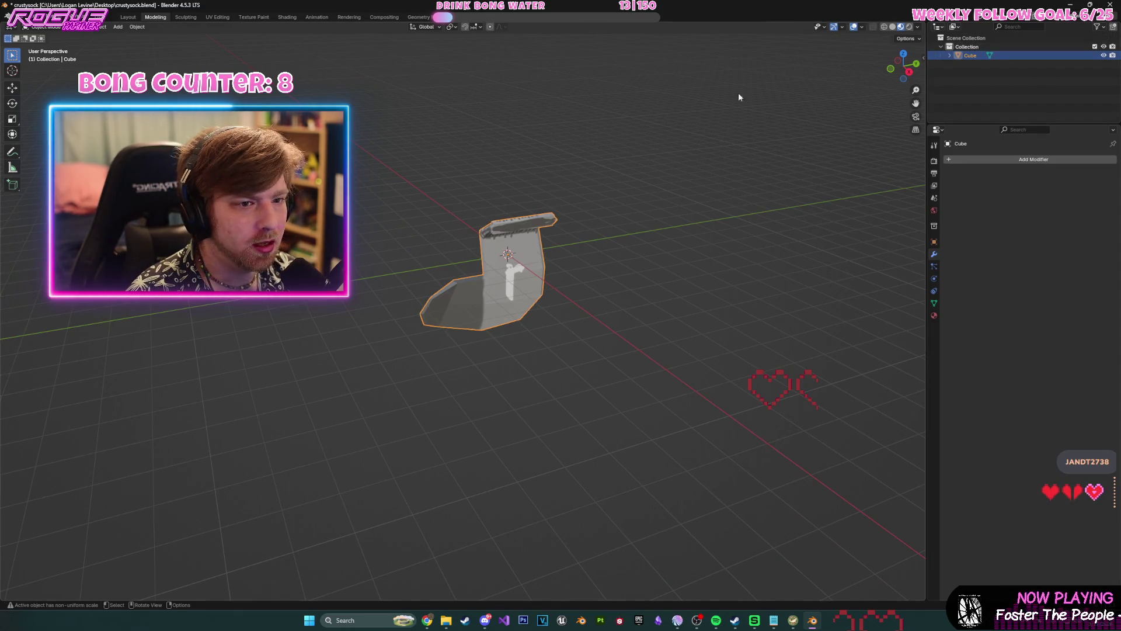
pyautogui.click(1032, 25)
pyautogui.press('Escape')
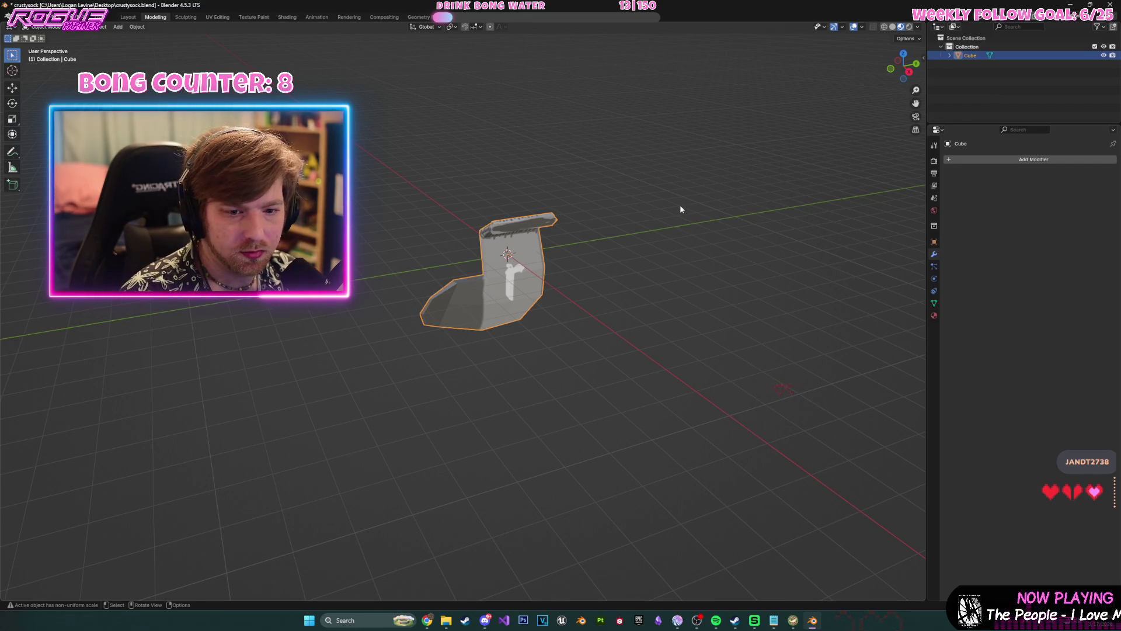
pyautogui.hotkey('ctrl', 's')
pyautogui.hotkey('shift', 'a')
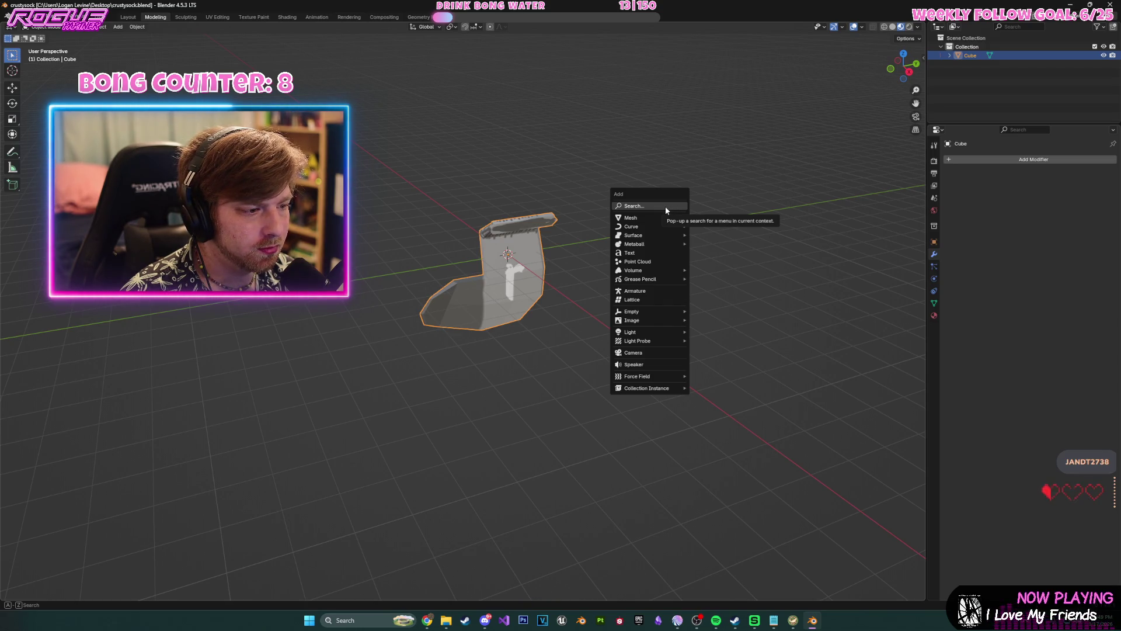
# - Add a Plain Axes empty at the origin and parent the sock Cube under it
pyautogui.moveTo(661, 307)
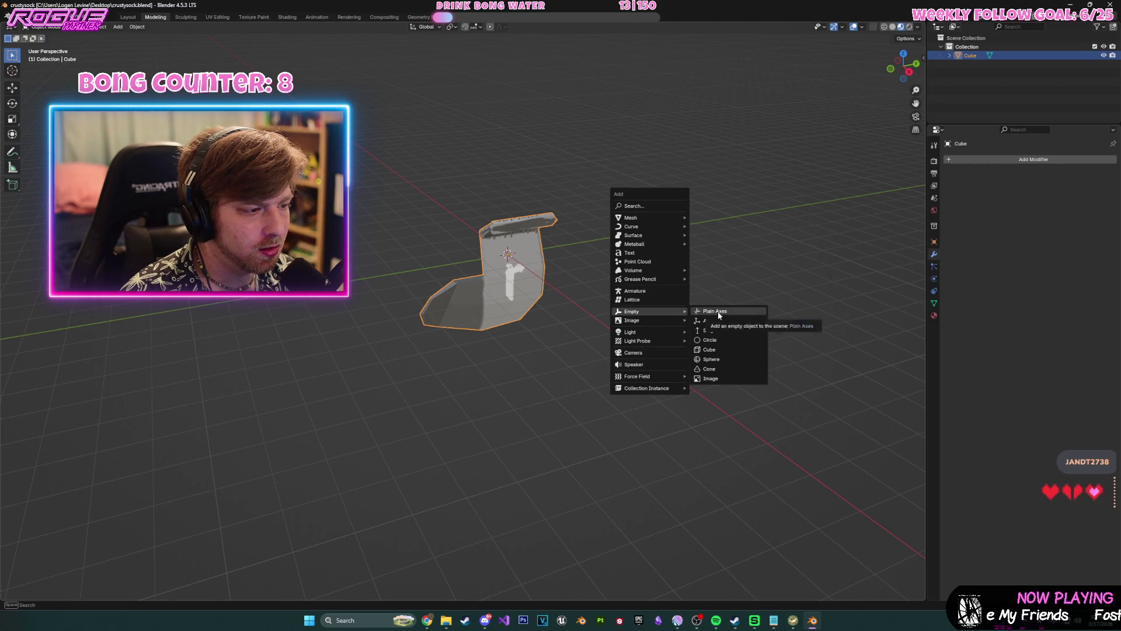
pyautogui.click(718, 313)
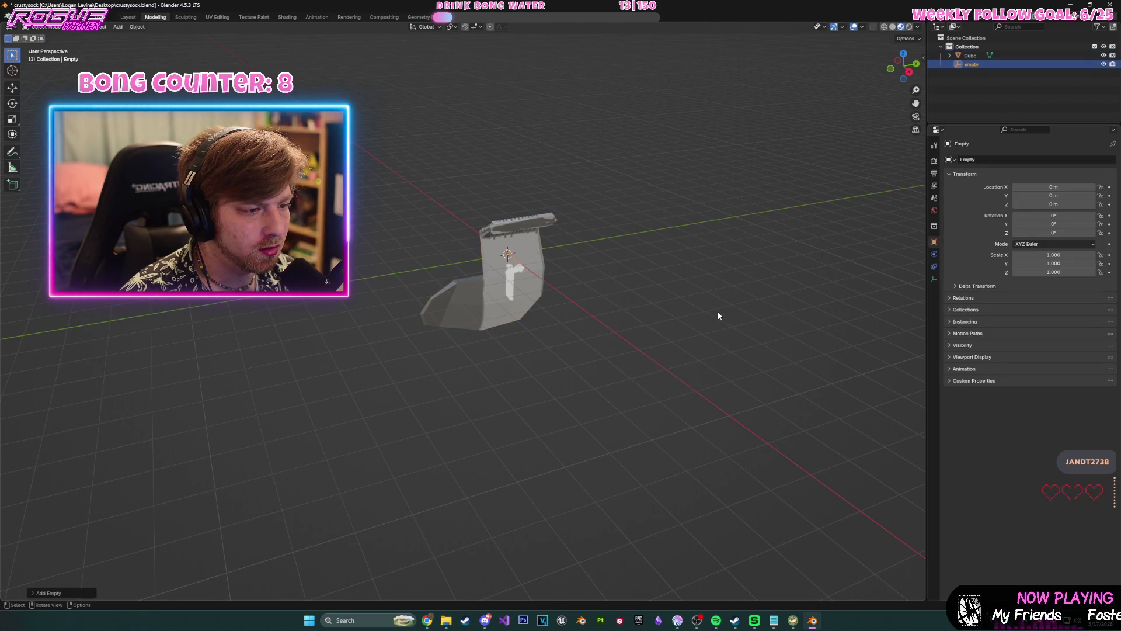
pyautogui.click(971, 55)
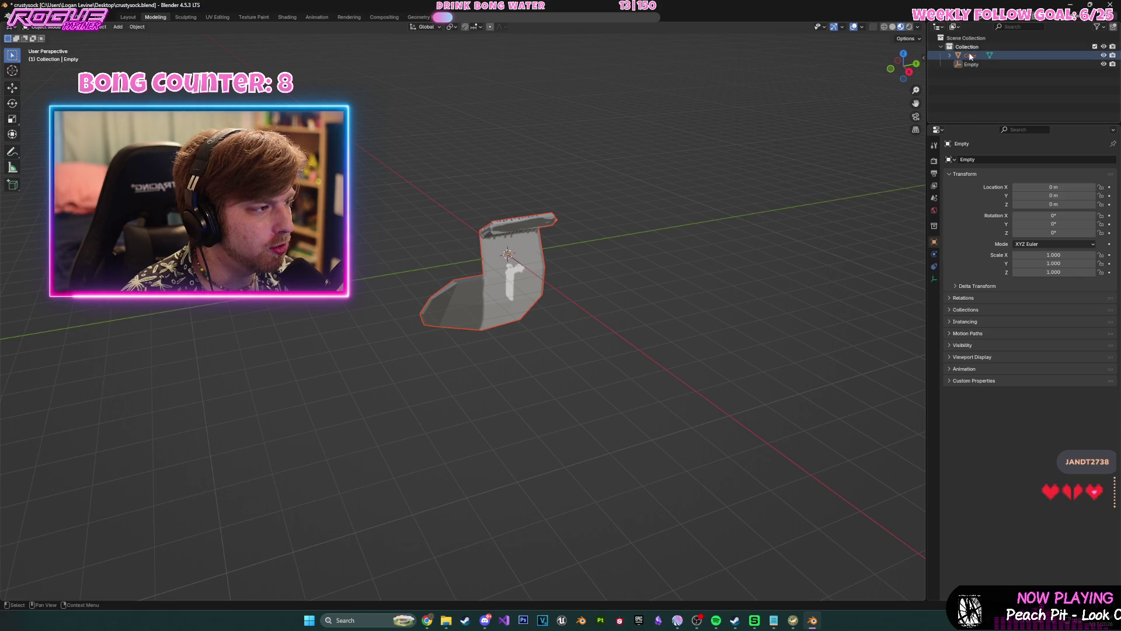
pyautogui.moveTo(953, 58); pyautogui.dragTo(976, 64)
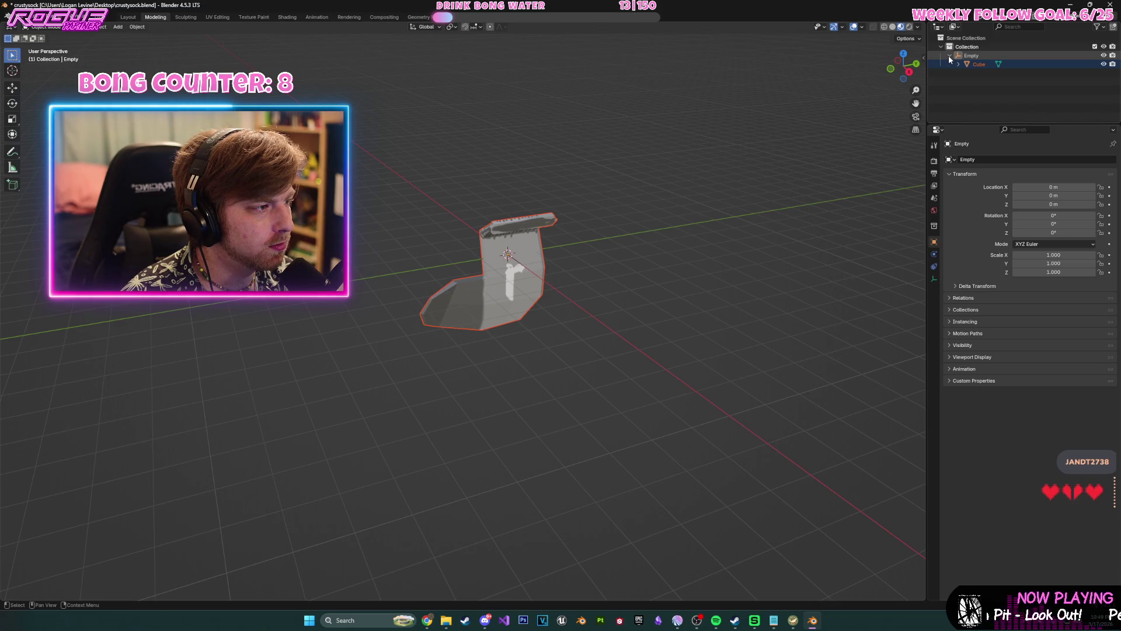
pyautogui.moveTo(760, 180)
pyautogui.mouseDown(button='middle')
pyautogui.moveTo(714, 202)
pyautogui.moveTo(771, 211)
pyautogui.mouseUp(button='middle')
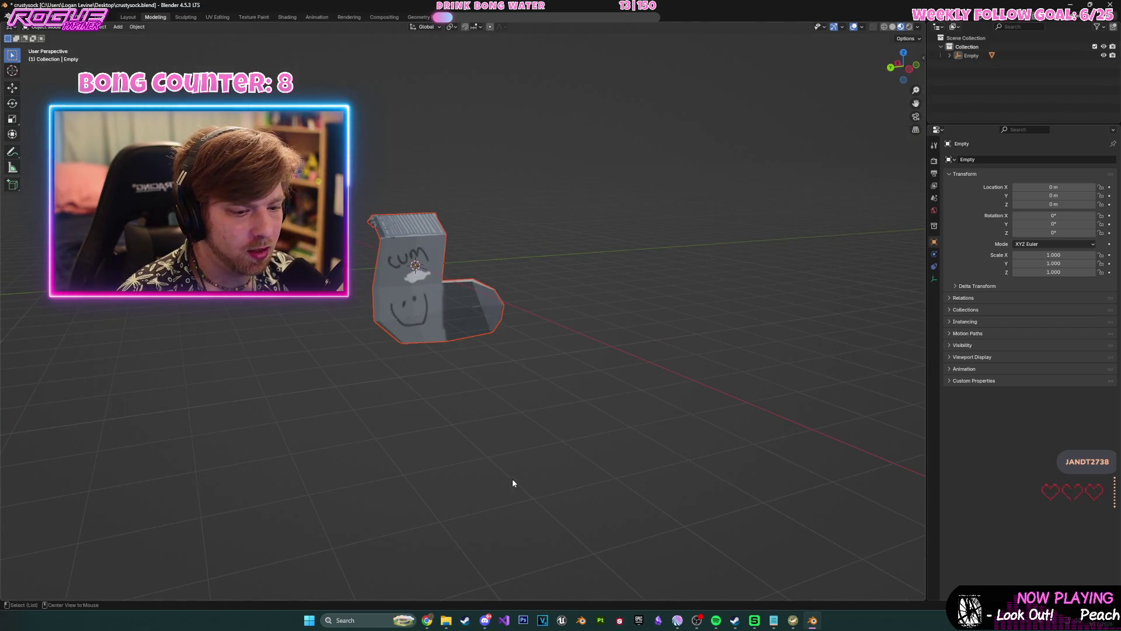
pyautogui.keyDown('alt'); pyautogui.scroll(-9, 513, 482); pyautogui.keyUp('alt')
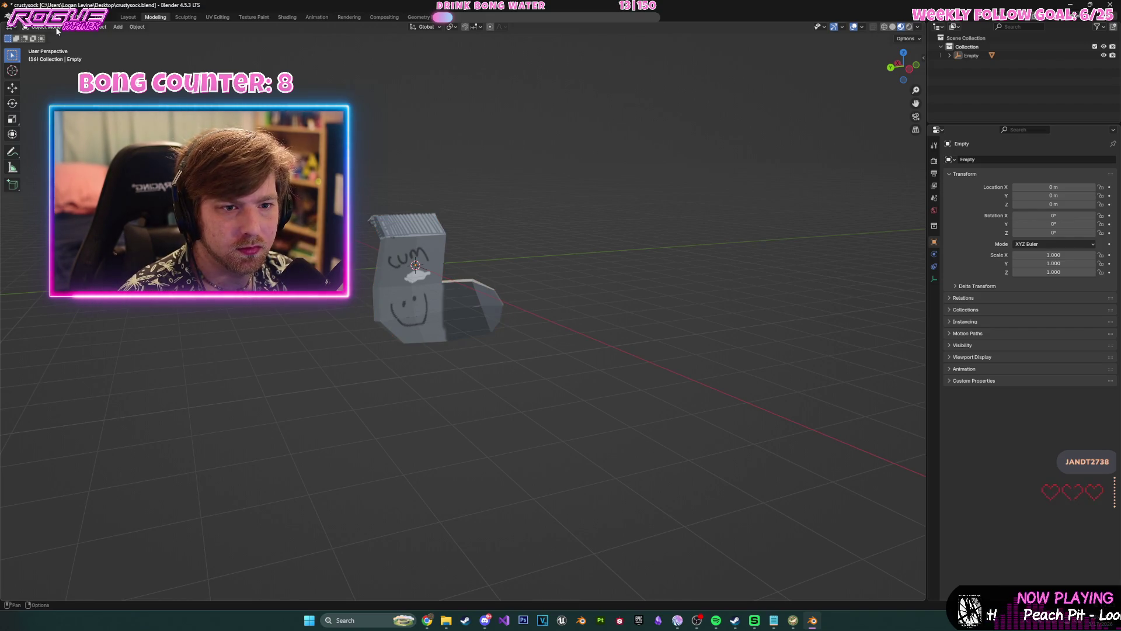
pyautogui.click(418, 245)
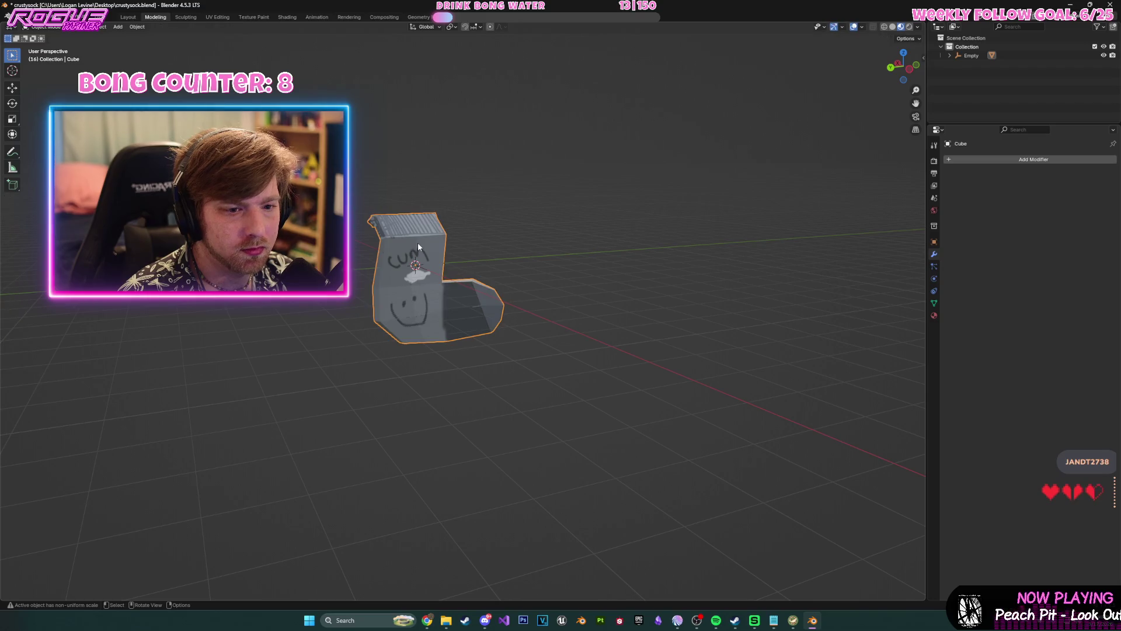
pyautogui.moveTo(229, 37); pyautogui.dragTo(280, 35, button='middle')
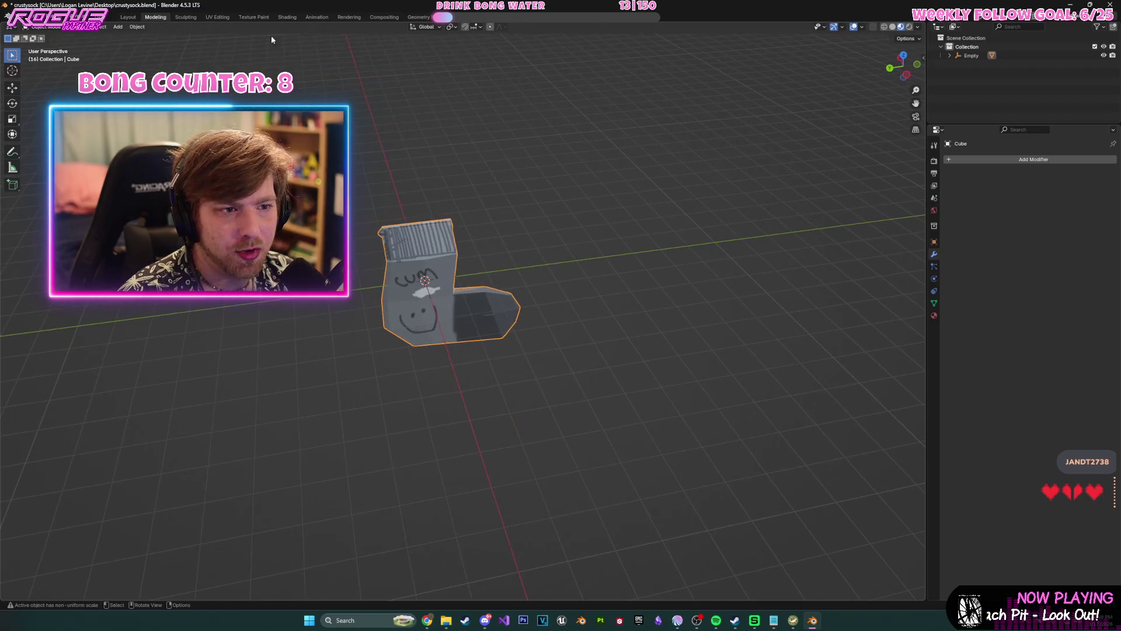
pyautogui.click(317, 17)
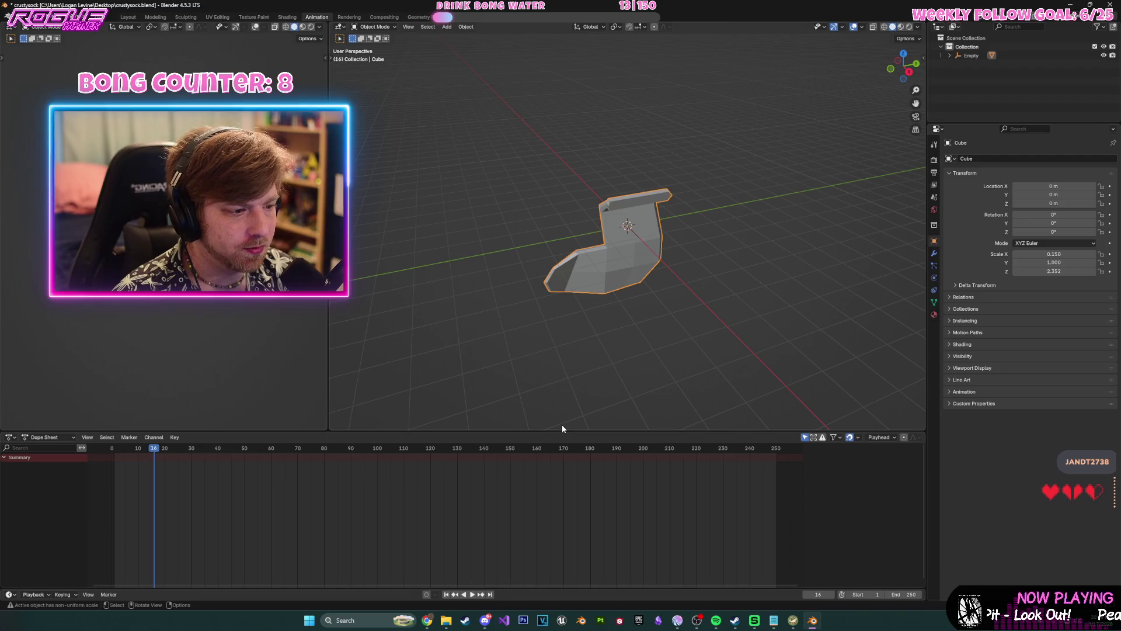
# - Enlarge the 3D view, select the Empty at frame 0, and show its transform values
pyautogui.moveTo(562, 431)
pyautogui.mouseDown()
pyautogui.moveTo(456, 525)
pyautogui.moveTo(327, 488)
pyautogui.mouseUp()
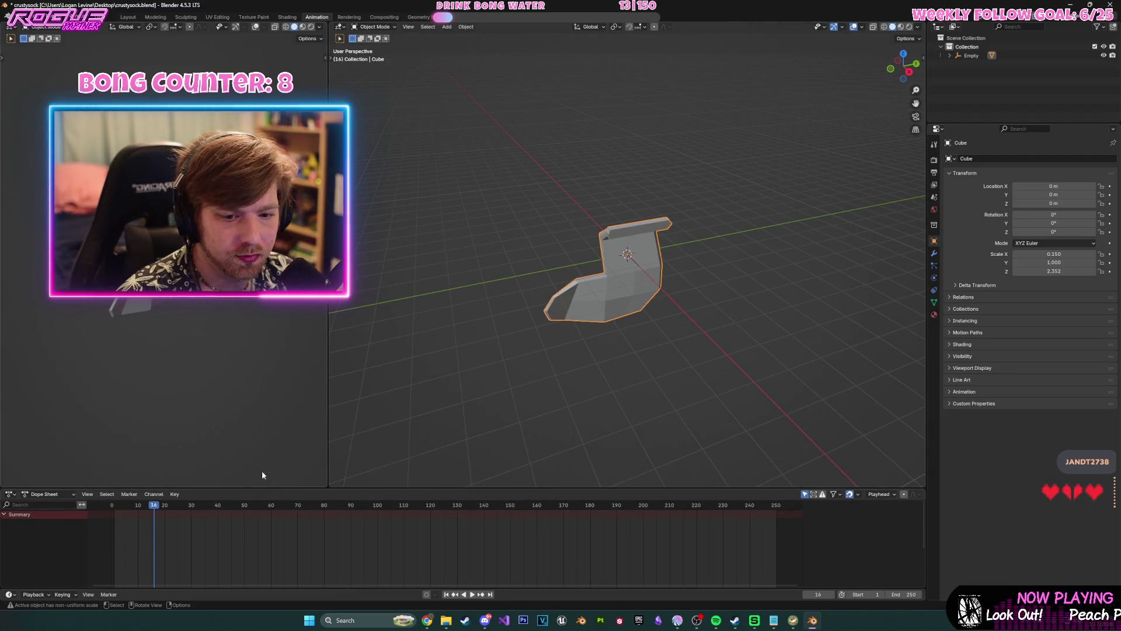
pyautogui.moveTo(525, 253); pyautogui.dragTo(672, 246, button='middle')
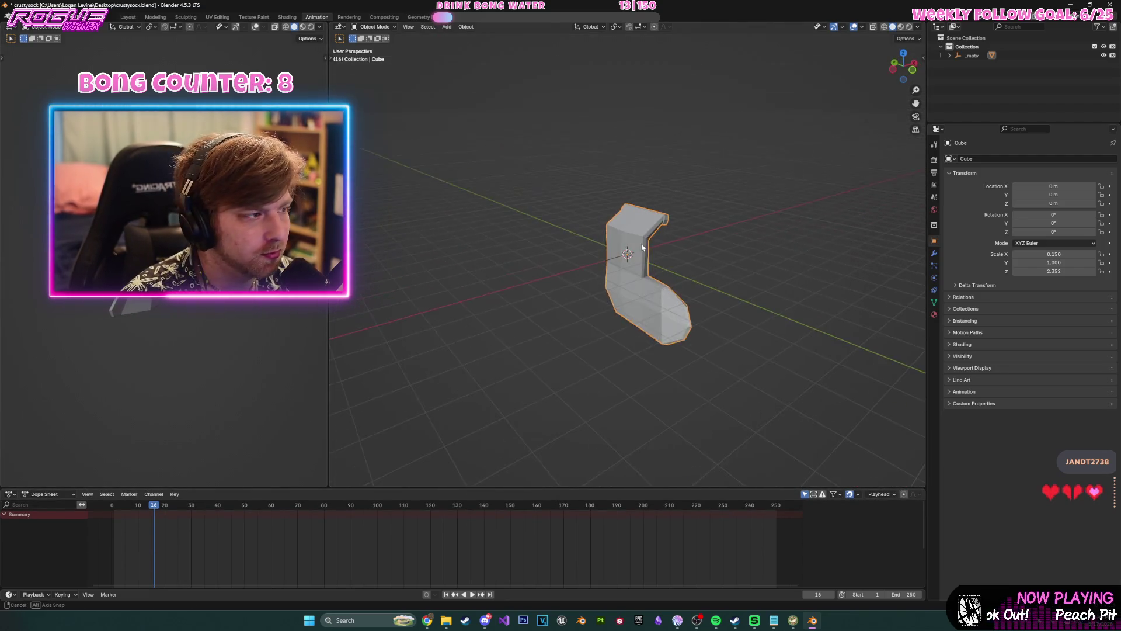
pyautogui.click(972, 55)
pyautogui.click(115, 506)
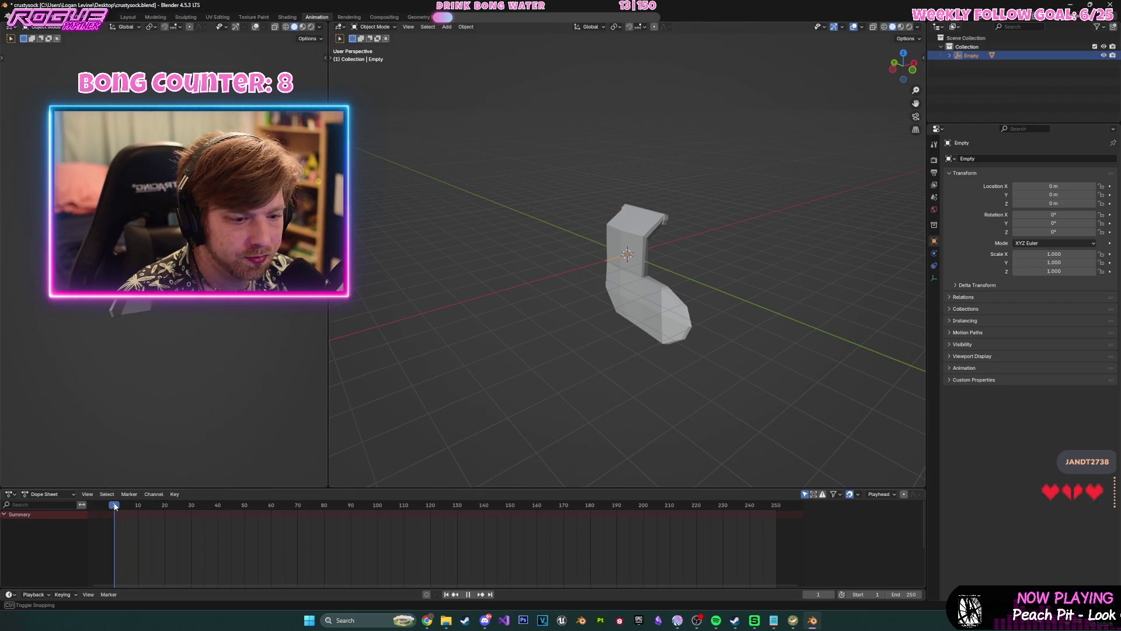
pyautogui.moveTo(115, 506); pyautogui.dragTo(111, 507)
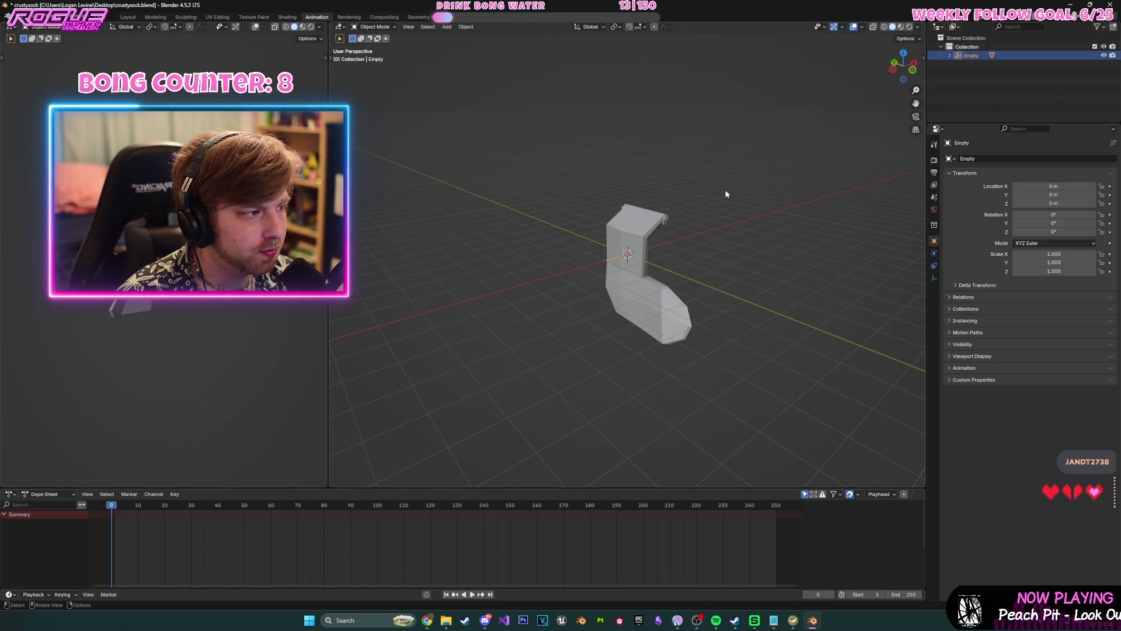
pyautogui.click(921, 57)
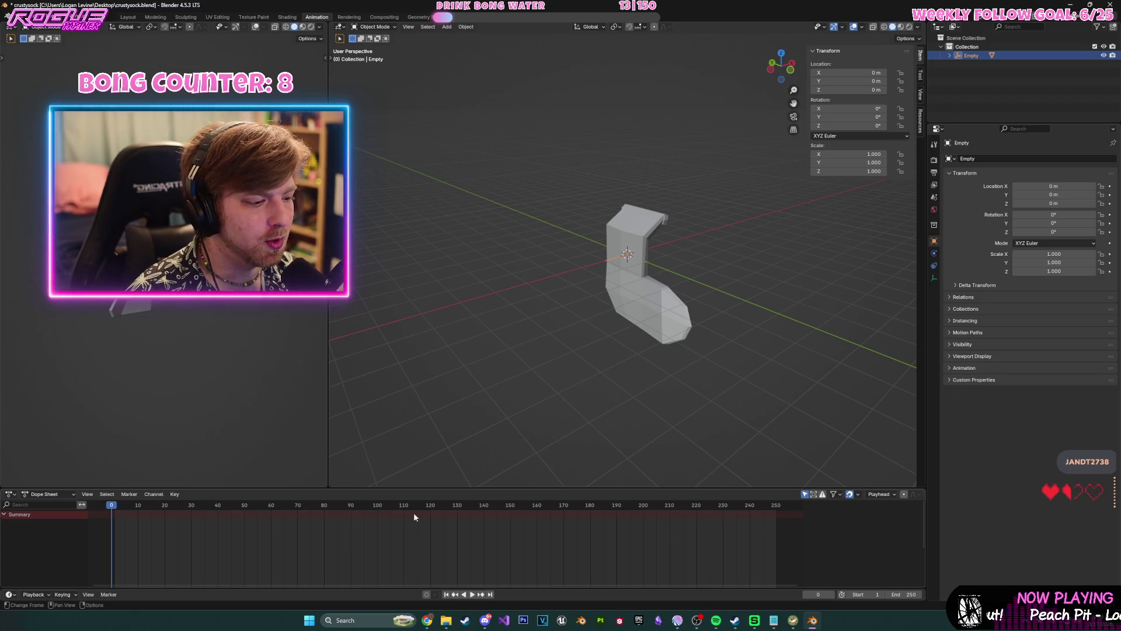
# - Insert keyframes on all channels for the Empty at frame 0
pyautogui.click(178, 495)
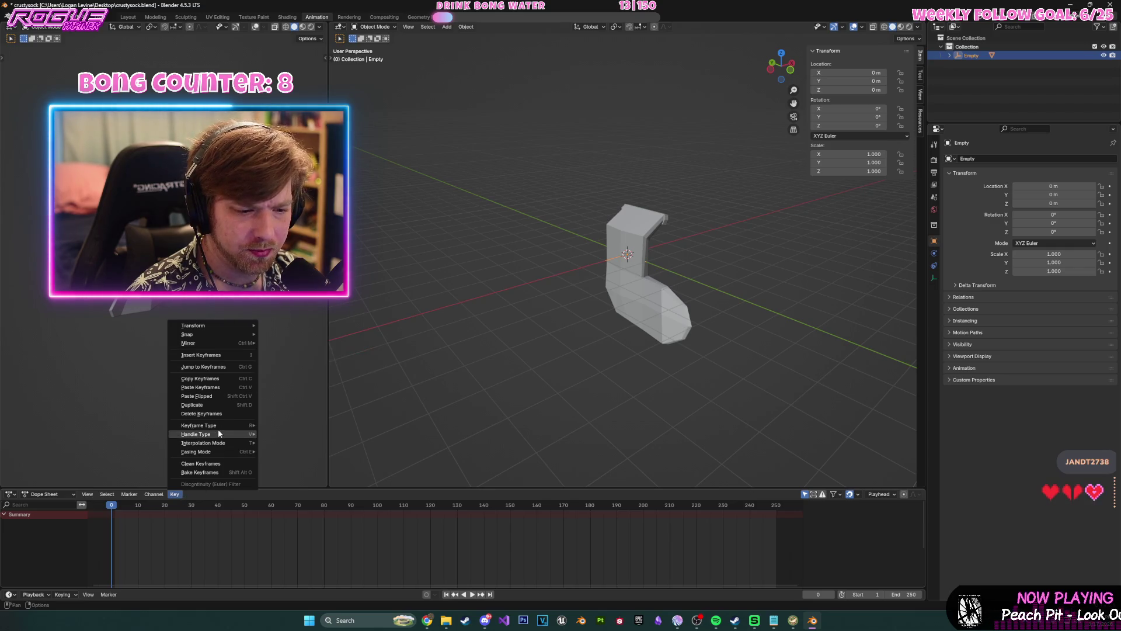
pyautogui.click(234, 355)
pyautogui.click(233, 356)
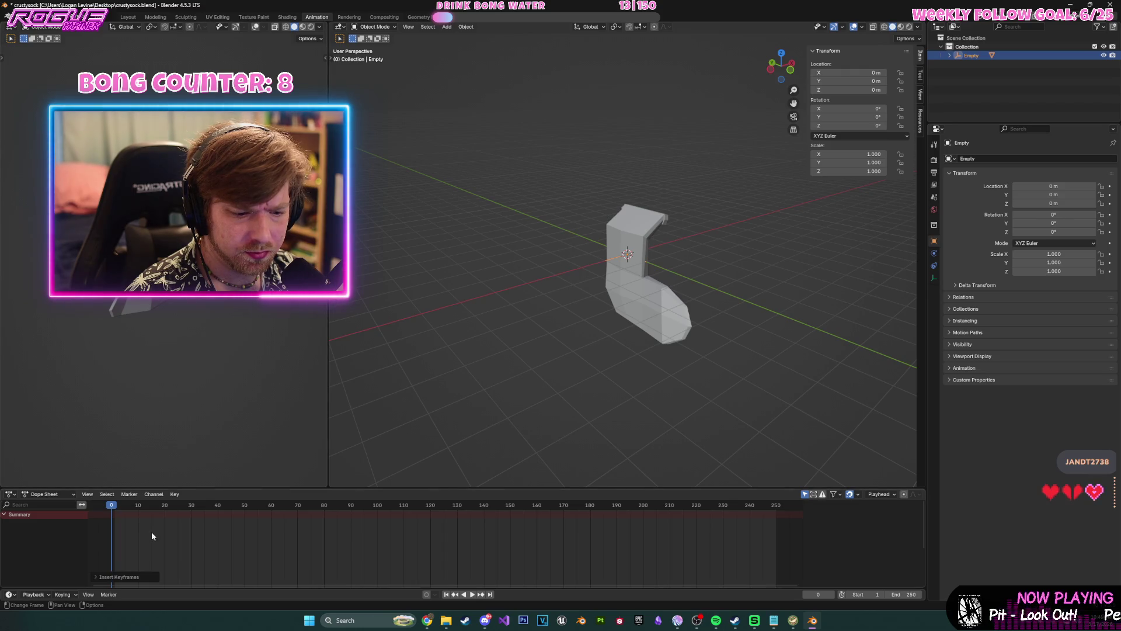
pyautogui.click(176, 523)
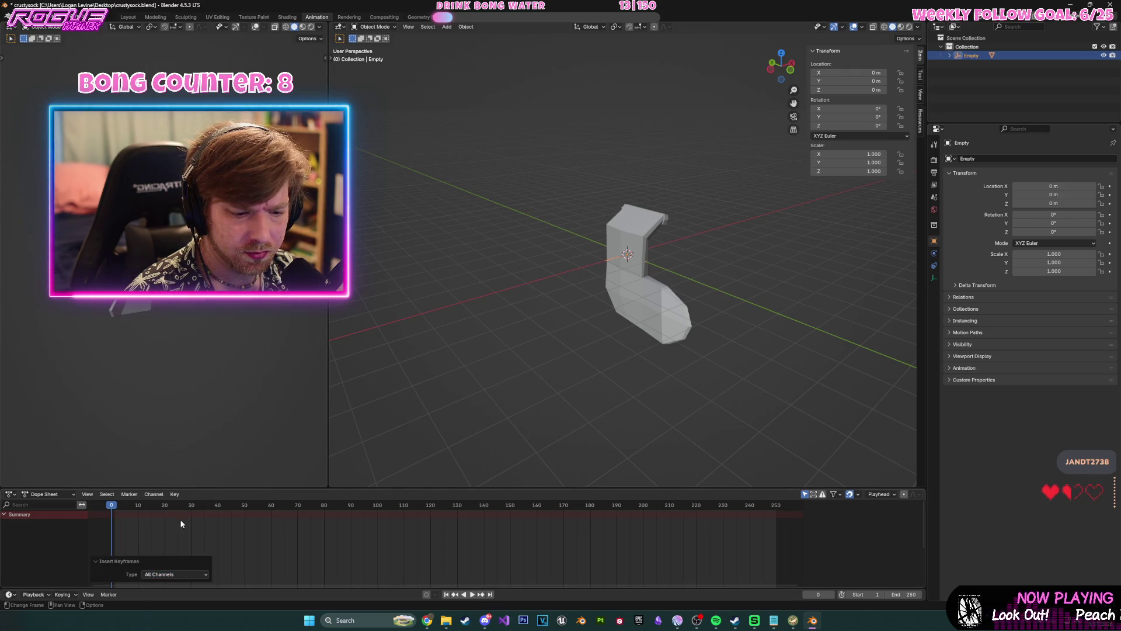
pyautogui.moveTo(115, 512)
pyautogui.mouseDown()
pyautogui.moveTo(124, 506)
pyautogui.moveTo(112, 508)
pyautogui.mouseUp()
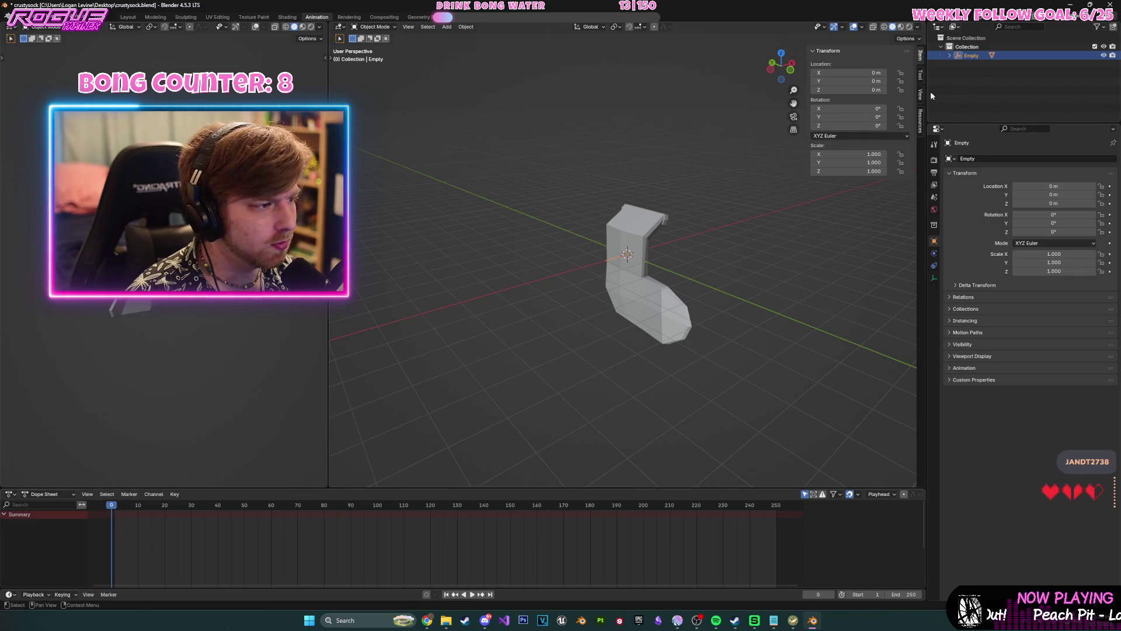
# - Set the Empty's Rotation Z to -360° and keyframe all its channels
pyautogui.moveTo(880, 126); pyautogui.dragTo(883, 127)
pyautogui.click(874, 125)
pyautogui.press('BackSpace')
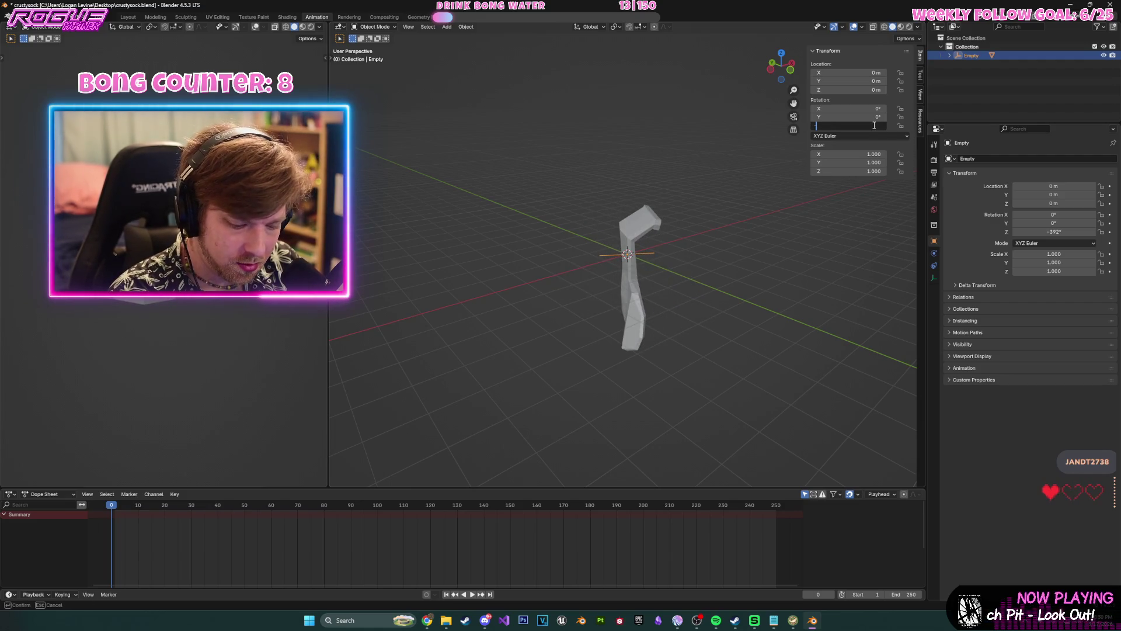
pyautogui.write('-360')
pyautogui.press('Return')
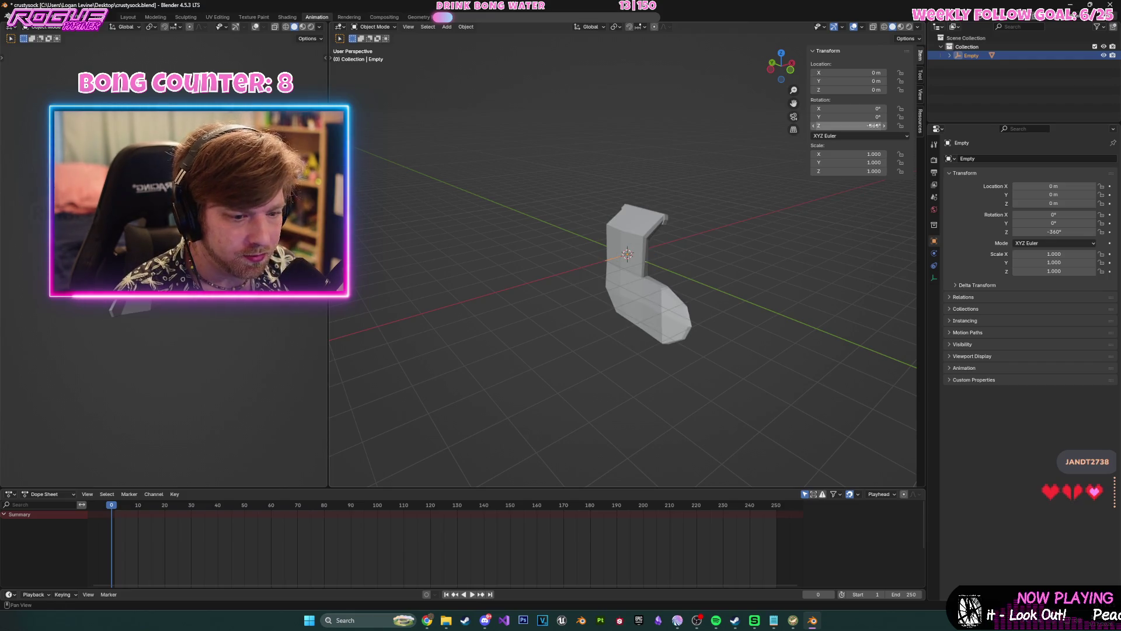
pyautogui.click(174, 495)
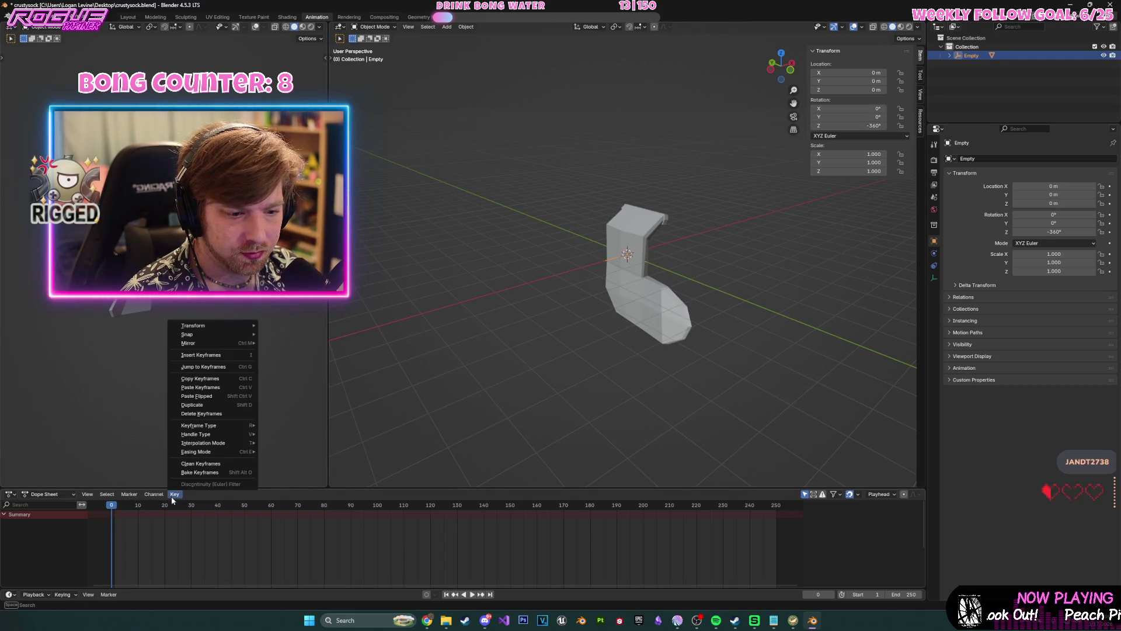
pyautogui.click(217, 354)
pyautogui.click(217, 354)
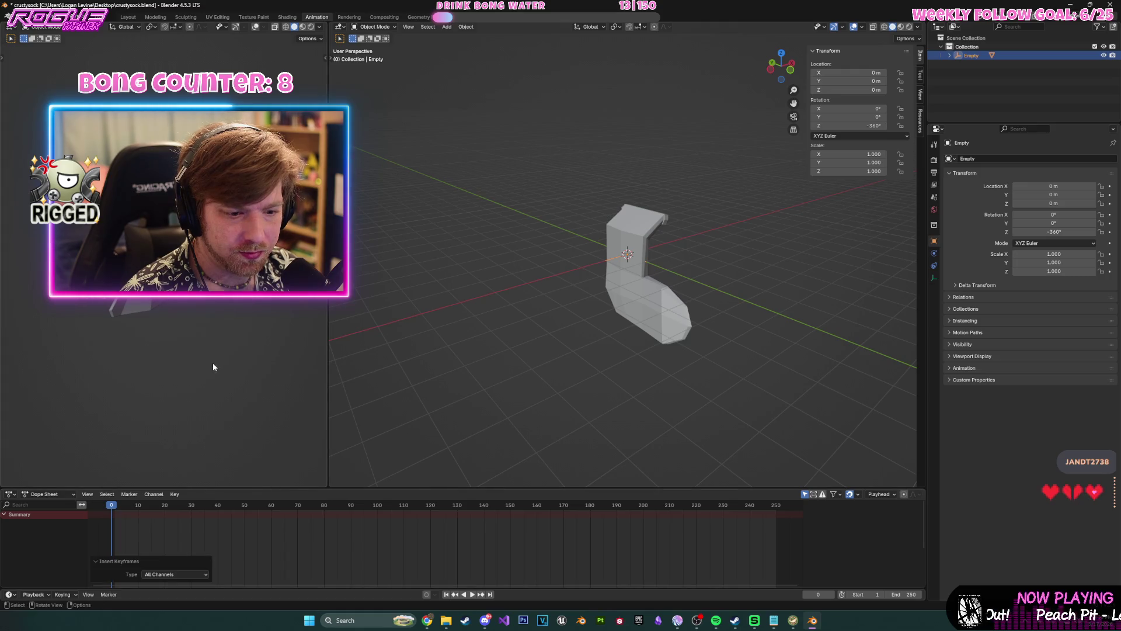
pyautogui.click(136, 557)
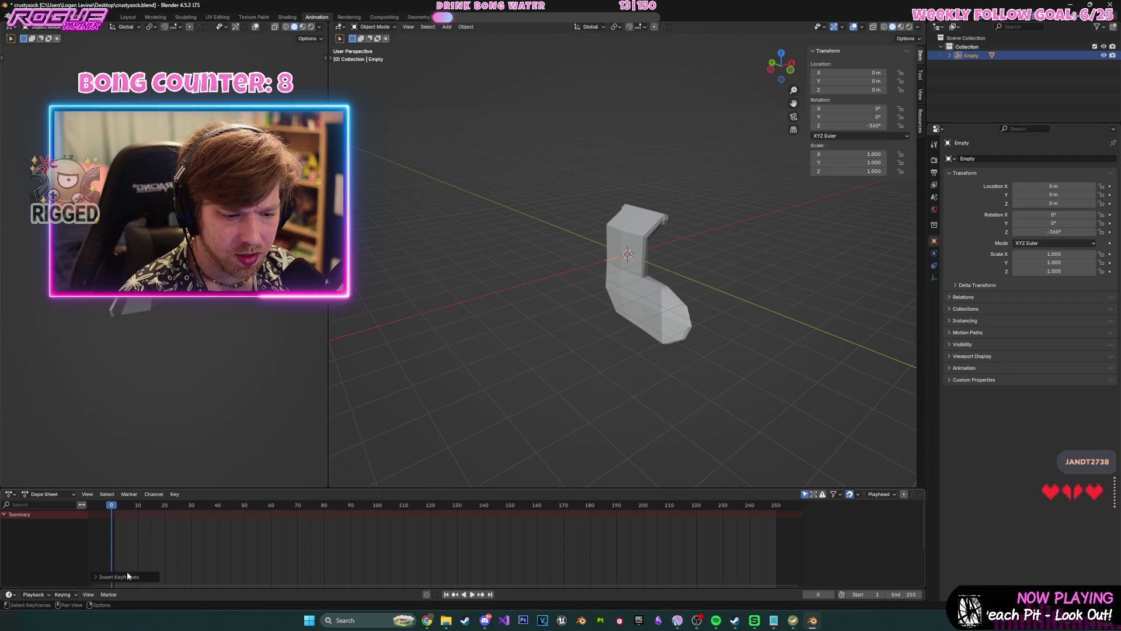
# - Keyframe the sock mesh, then key the Empty's starting transform at frame 0
pyautogui.moveTo(114, 507); pyautogui.dragTo(113, 508)
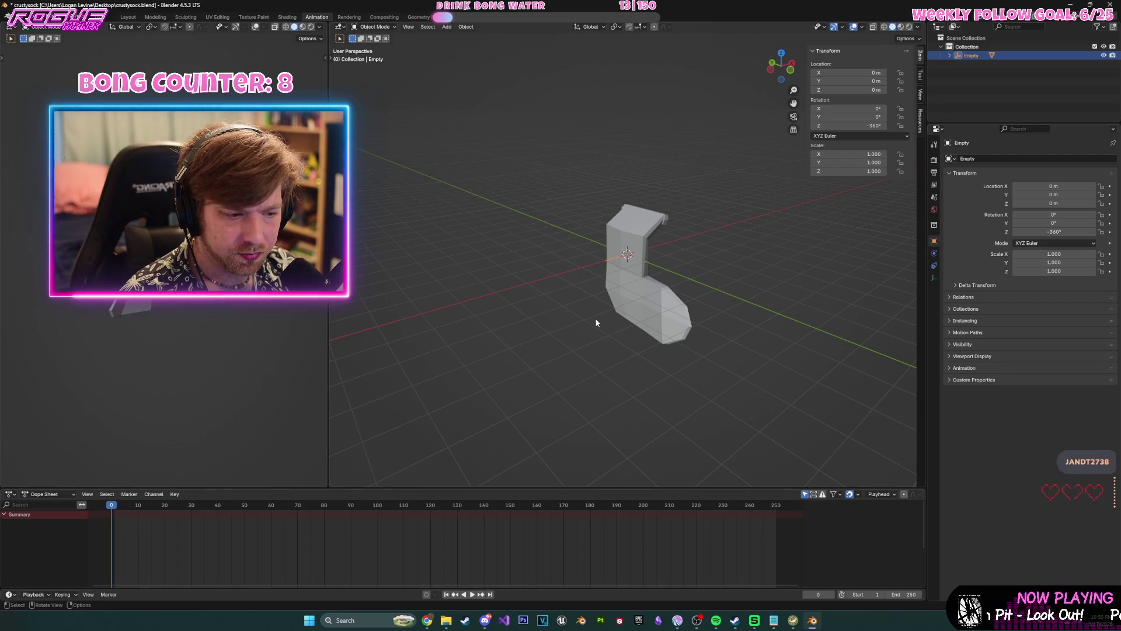
pyautogui.click(656, 286)
pyautogui.press('i')
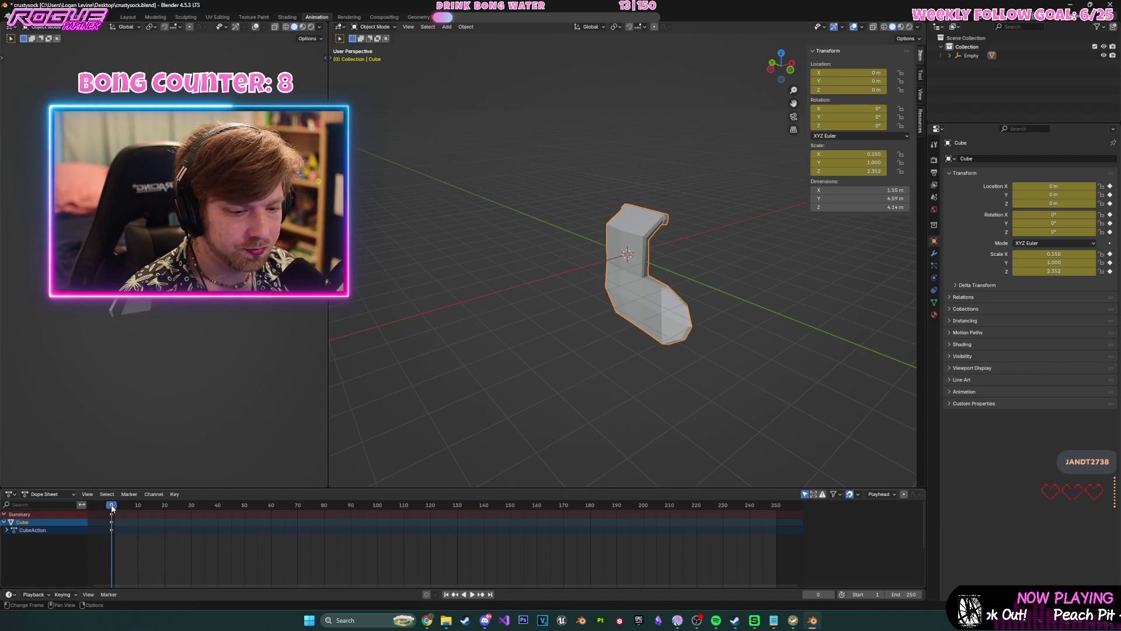
pyautogui.moveTo(113, 508); pyautogui.dragTo(158, 505)
pyautogui.moveTo(288, 508); pyautogui.dragTo(111, 507)
pyautogui.click(979, 55)
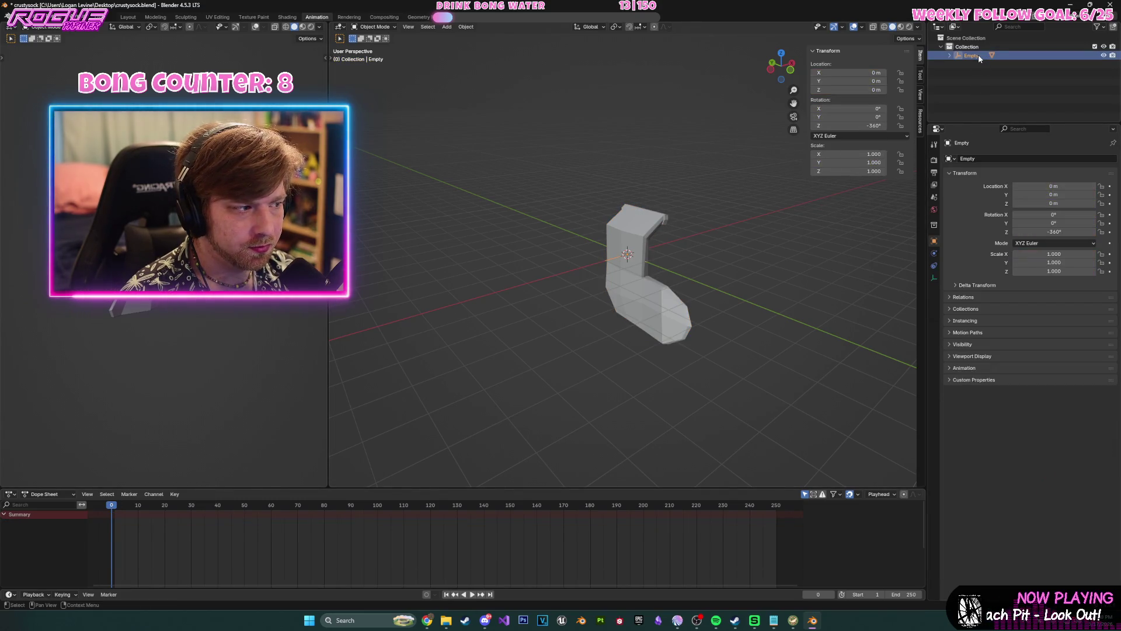
pyautogui.press('i')
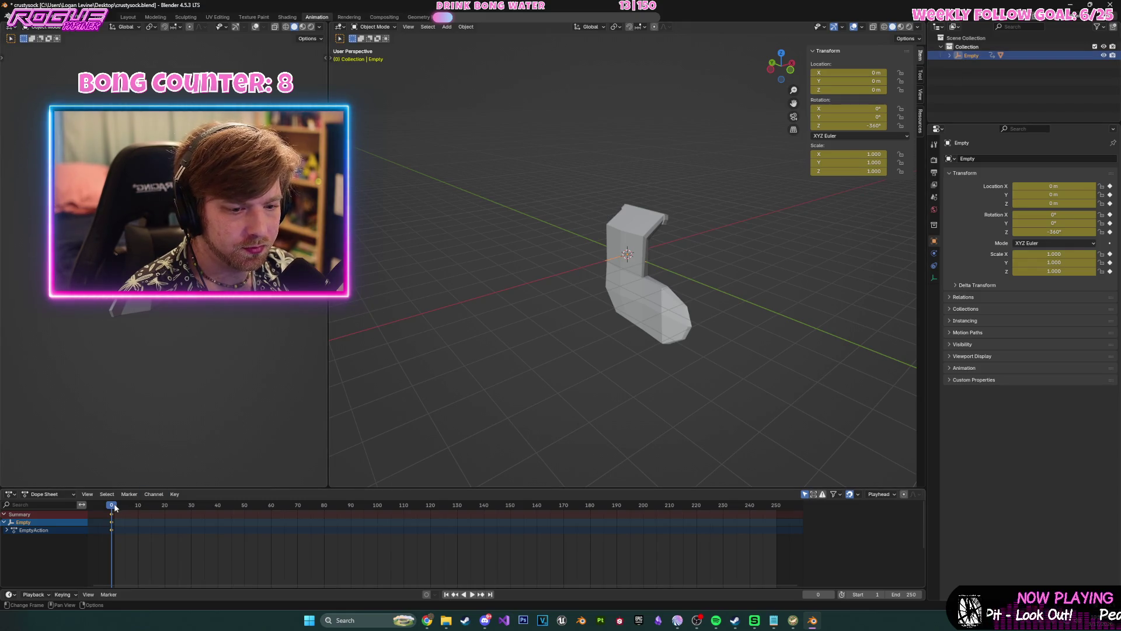
# - At frame 251, set the Empty's Rotation Z to 0°, keyframe all channels, and play the spin
pyautogui.moveTo(115, 508); pyautogui.dragTo(198, 513)
pyautogui.moveTo(706, 512)
pyautogui.mouseDown()
pyautogui.moveTo(779, 508)
pyautogui.moveTo(676, 507)
pyautogui.mouseUp()
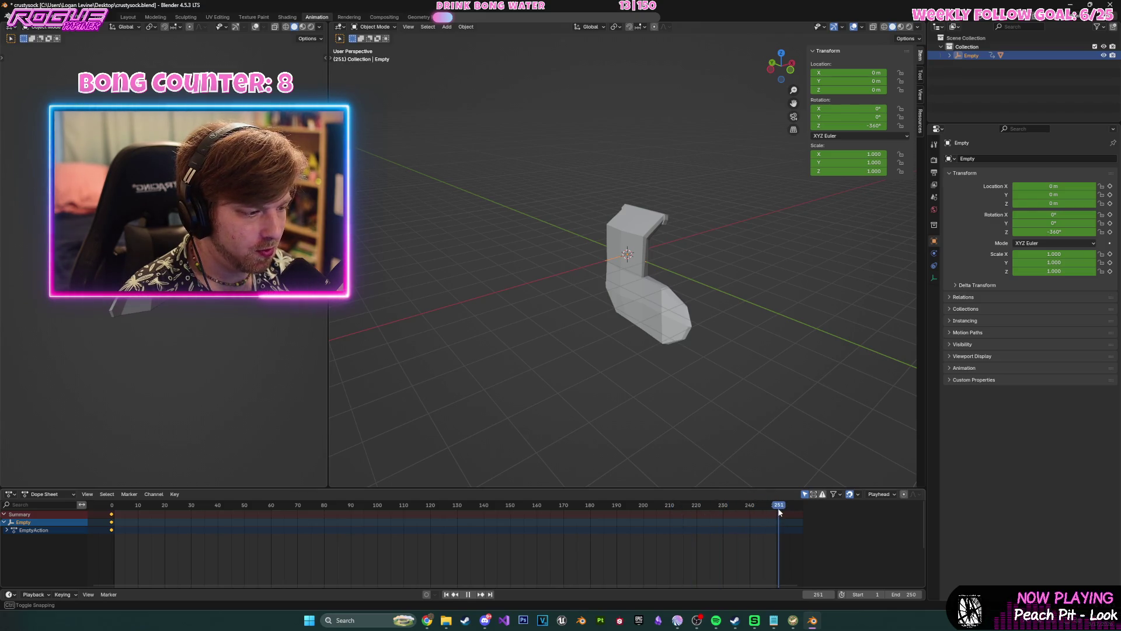
pyautogui.moveTo(779, 512); pyautogui.dragTo(779, 512)
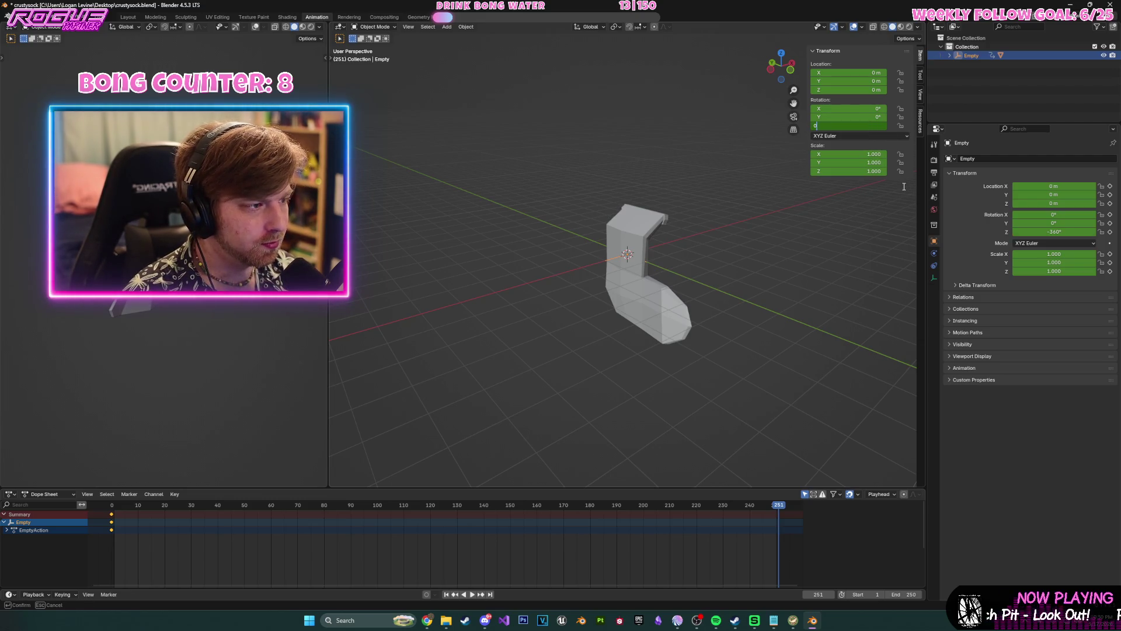
pyautogui.press('Return')
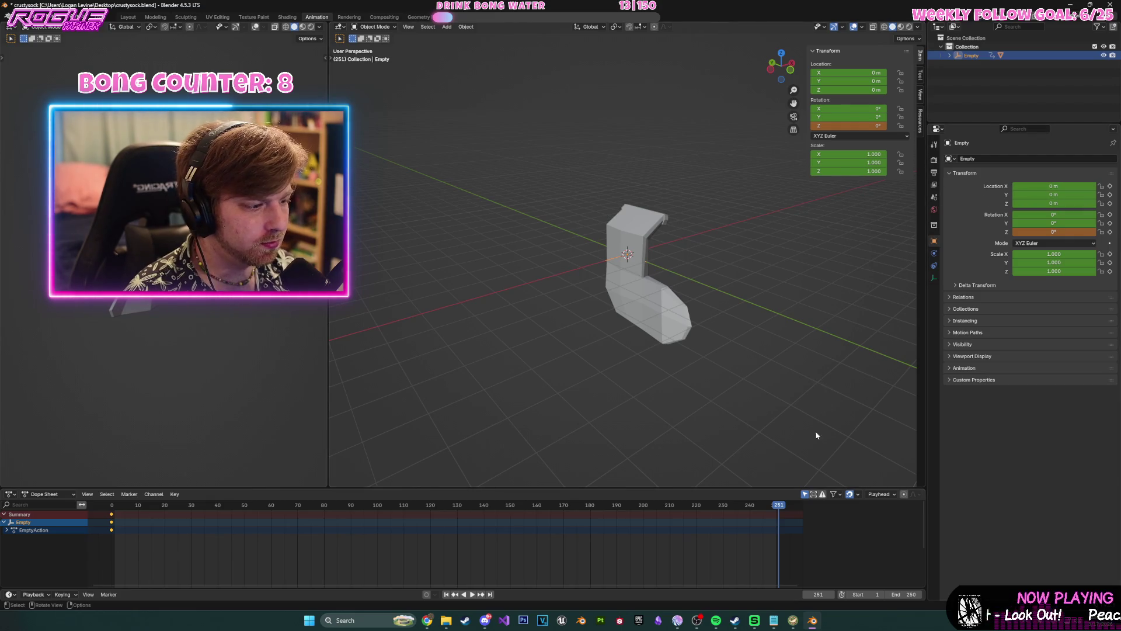
pyautogui.press('i')
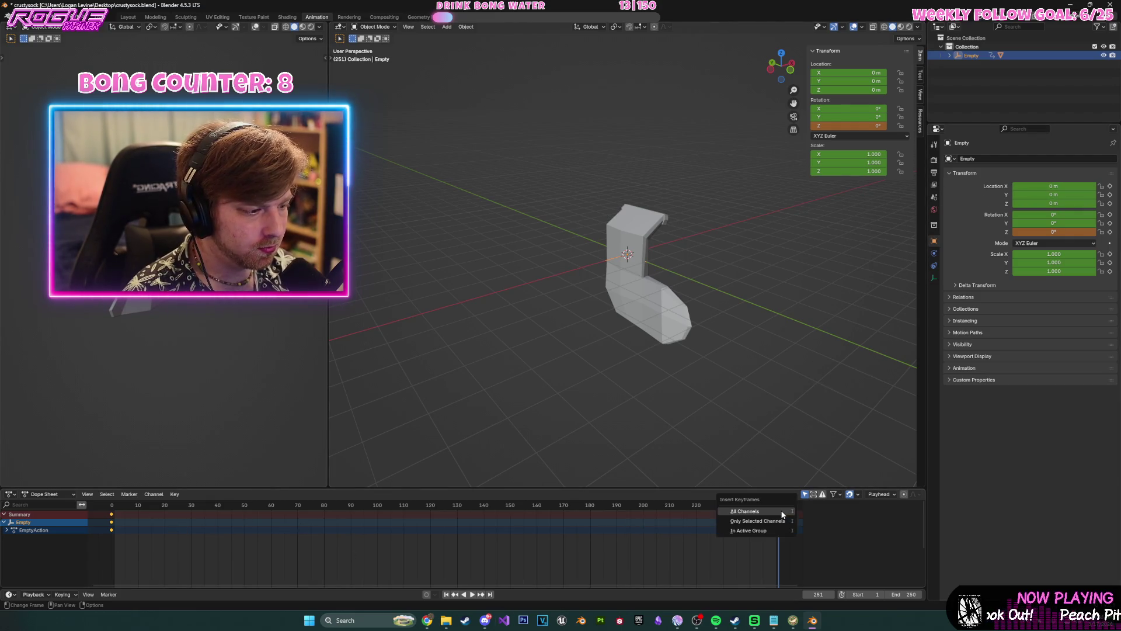
pyautogui.click(781, 514)
pyautogui.moveTo(778, 506)
pyautogui.mouseDown()
pyautogui.moveTo(113, 507)
pyautogui.moveTo(277, 497)
pyautogui.moveTo(613, 505)
pyautogui.moveTo(168, 494)
pyautogui.moveTo(143, 506)
pyautogui.moveTo(795, 523)
pyautogui.mouseUp()
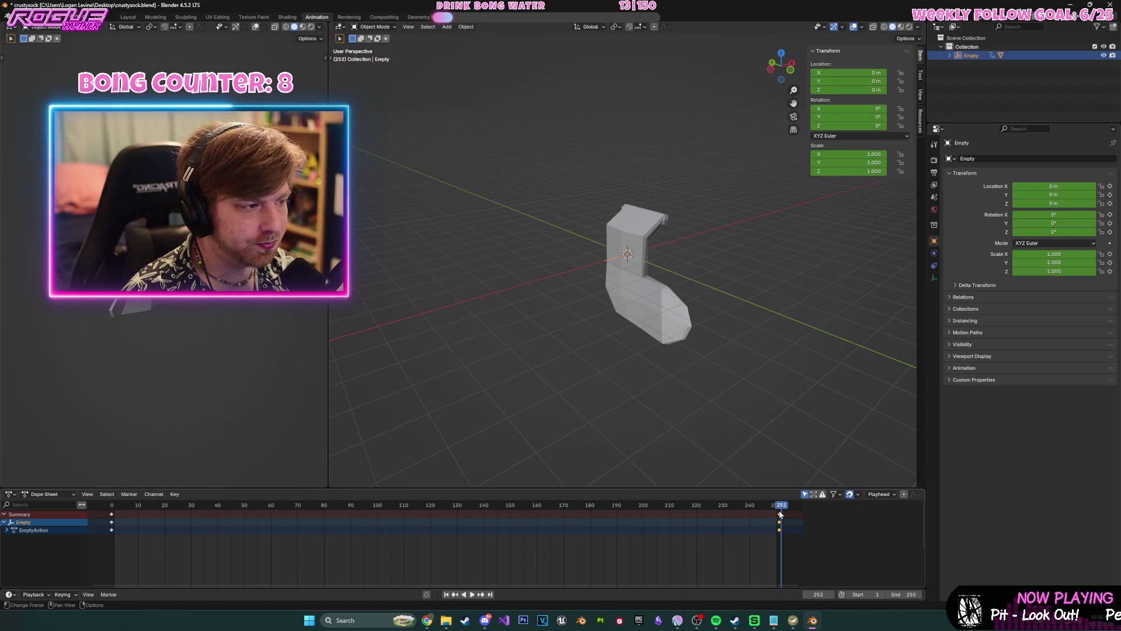
pyautogui.press('space')
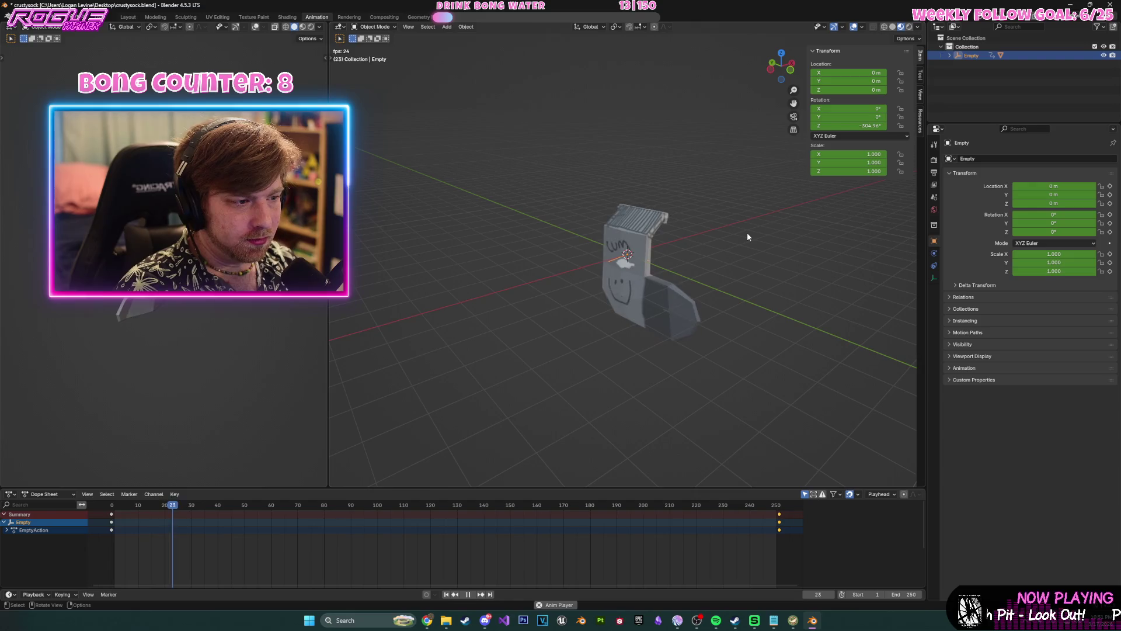
# - Save crustysock.blend, widen the 3D viewport, and view the textured sock in the Shading workspace
pyautogui.hotkey('ctrl', 's')
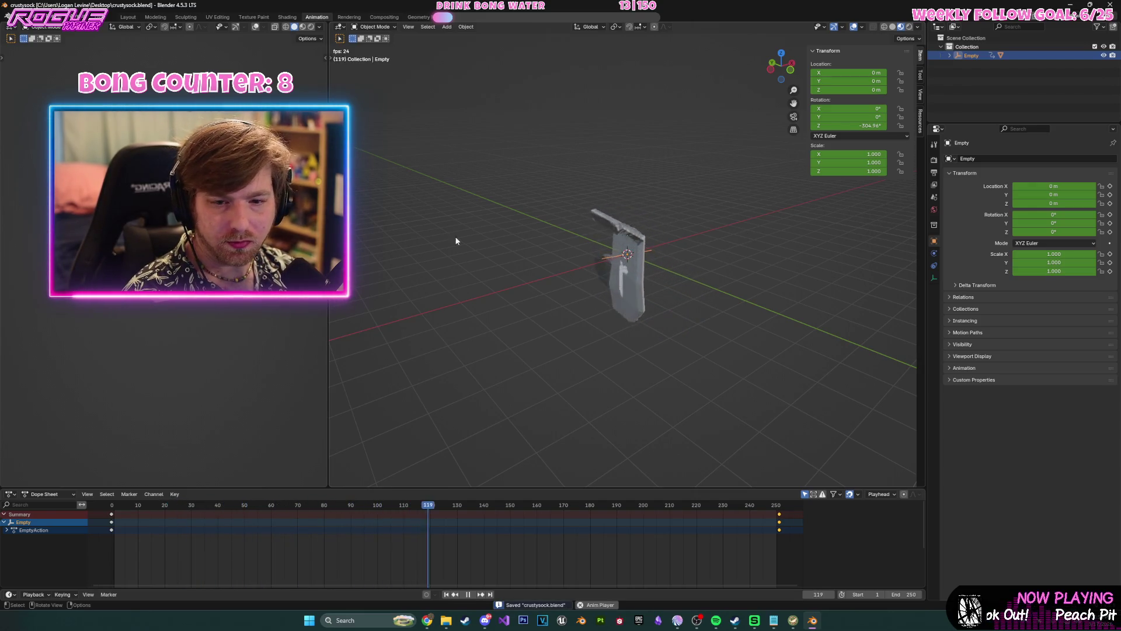
pyautogui.moveTo(329, 235); pyautogui.dragTo(528, 236)
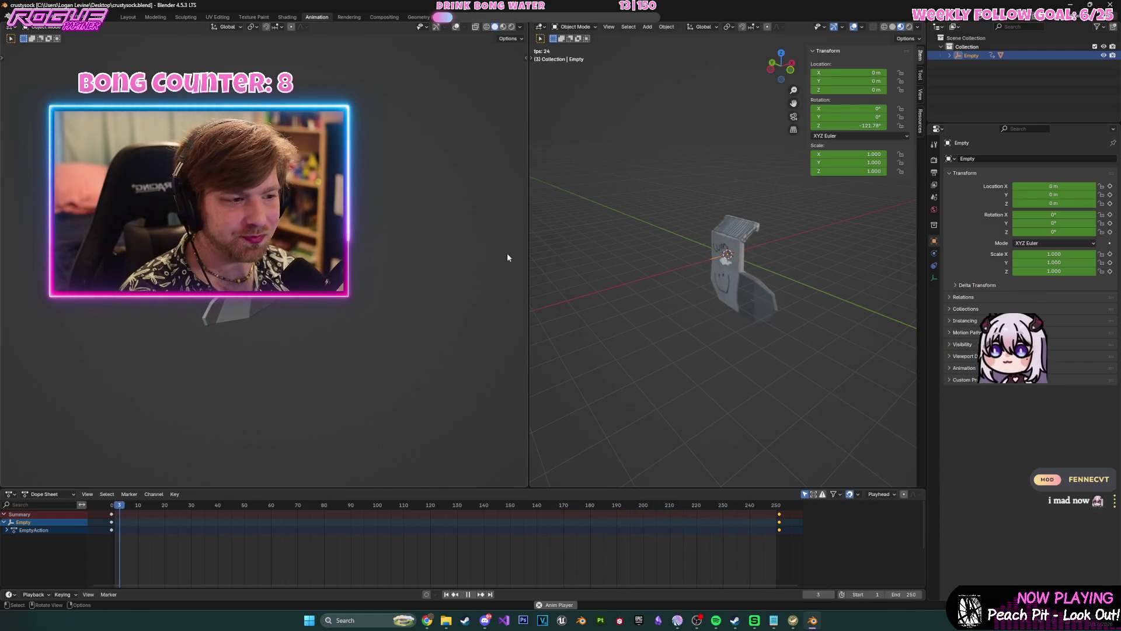
pyautogui.moveTo(529, 256)
pyautogui.mouseDown()
pyautogui.moveTo(488, 232)
pyautogui.moveTo(387, 208)
pyautogui.mouseUp()
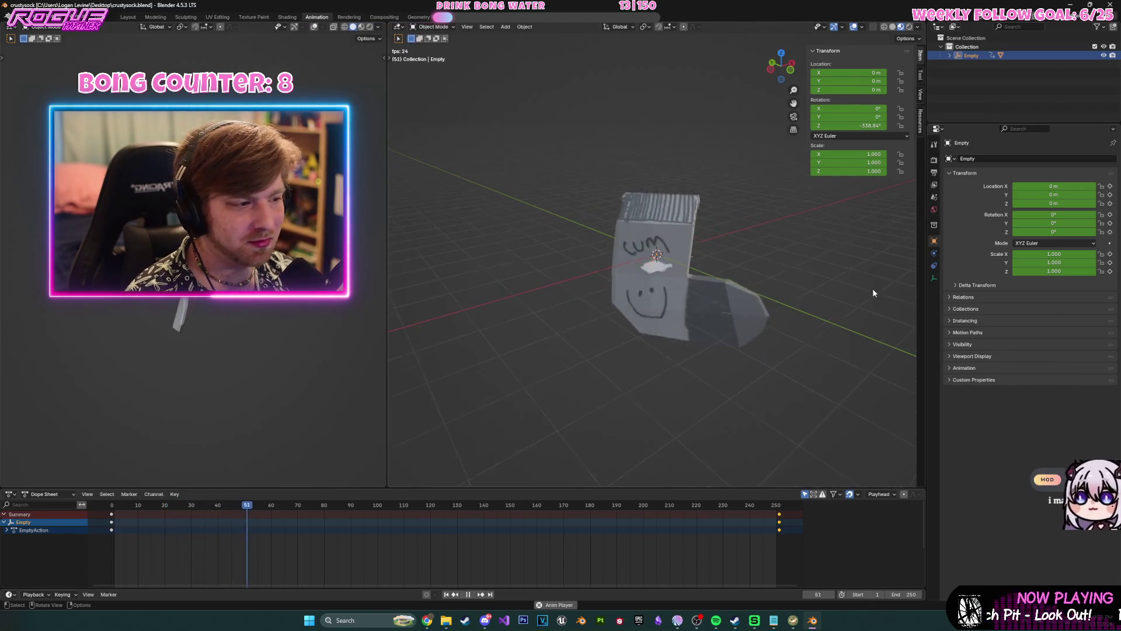
pyautogui.scroll(3, 832, 300)
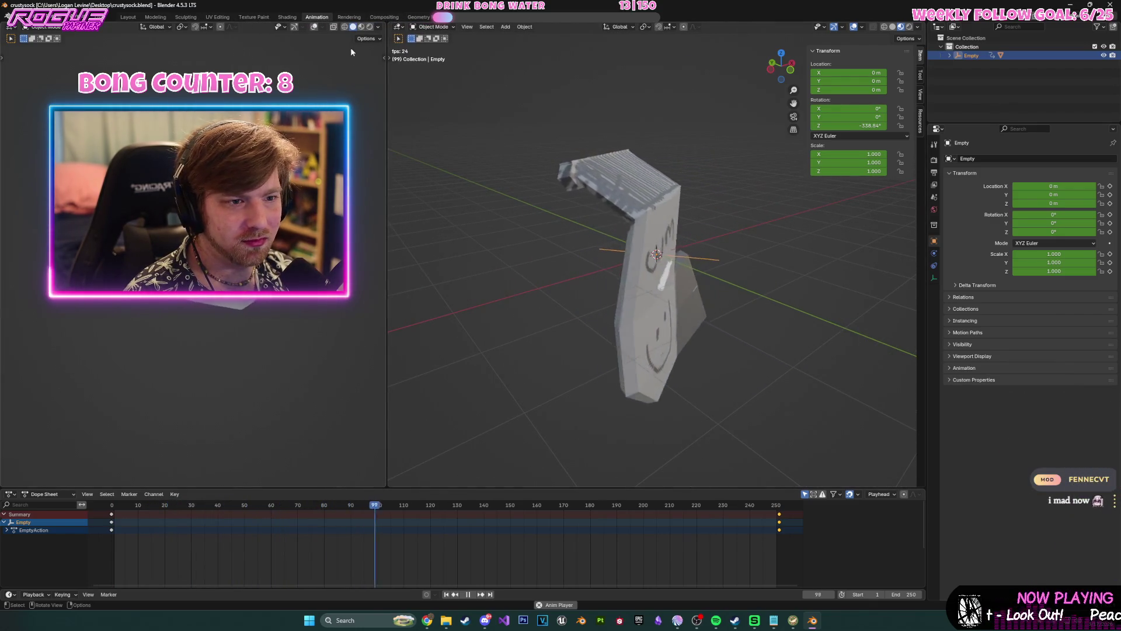
pyautogui.click(287, 17)
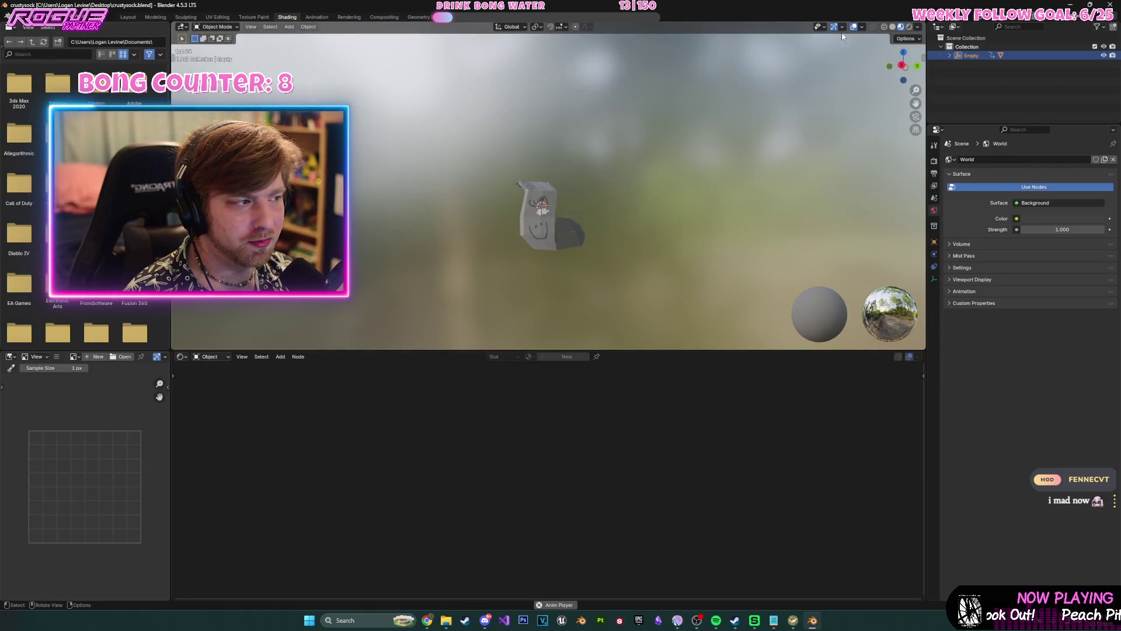
# - Show the sock in solid shading in the Modeling workspace, zoom in, and save crustysock.blend
pyautogui.click(892, 28)
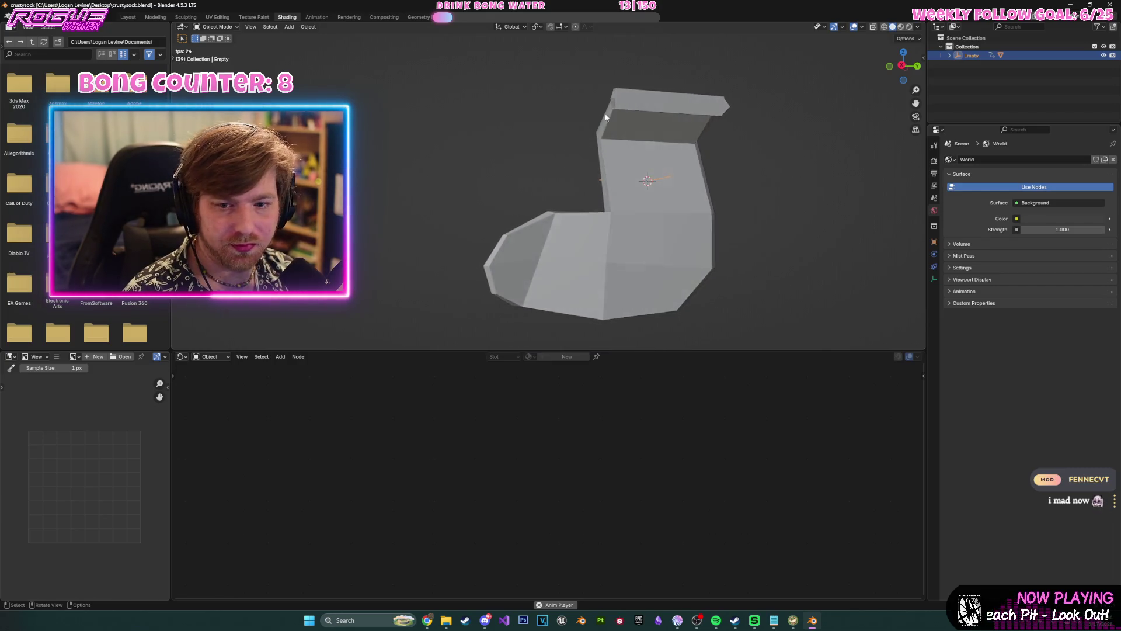
pyautogui.click(155, 17)
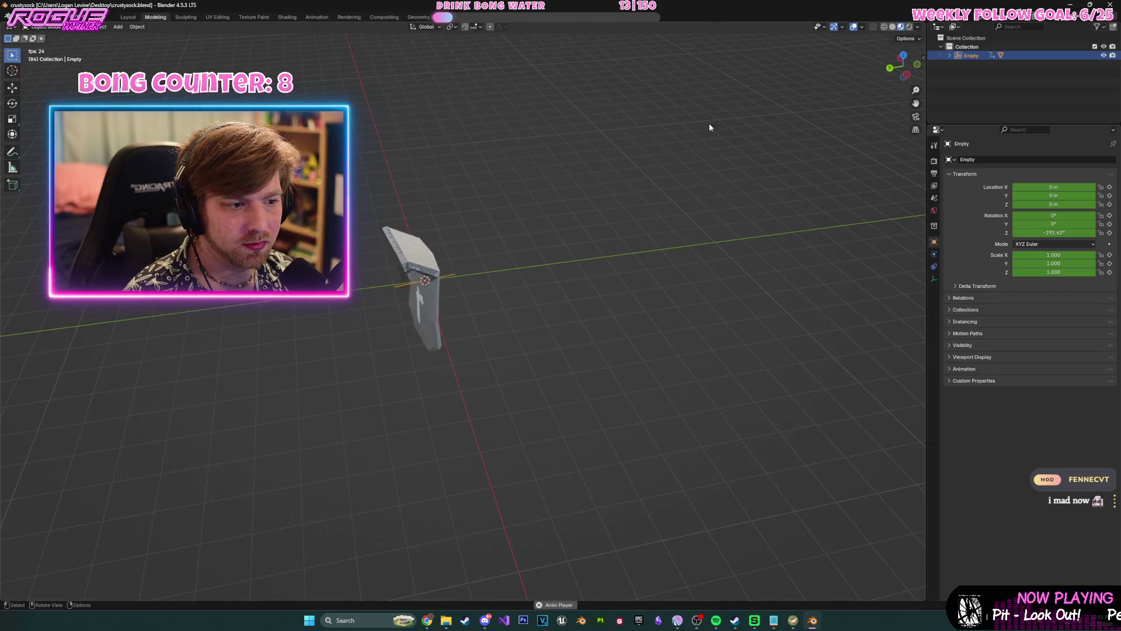
pyautogui.moveTo(587, 246)
pyautogui.keyDown('ctrl'); pyautogui.mouseDown(button='middle')
pyautogui.moveTo(781, 252)
pyautogui.moveTo(732, 289)
pyautogui.moveTo(763, 264)
pyautogui.mouseUp(button='middle'); pyautogui.keyUp('ctrl')
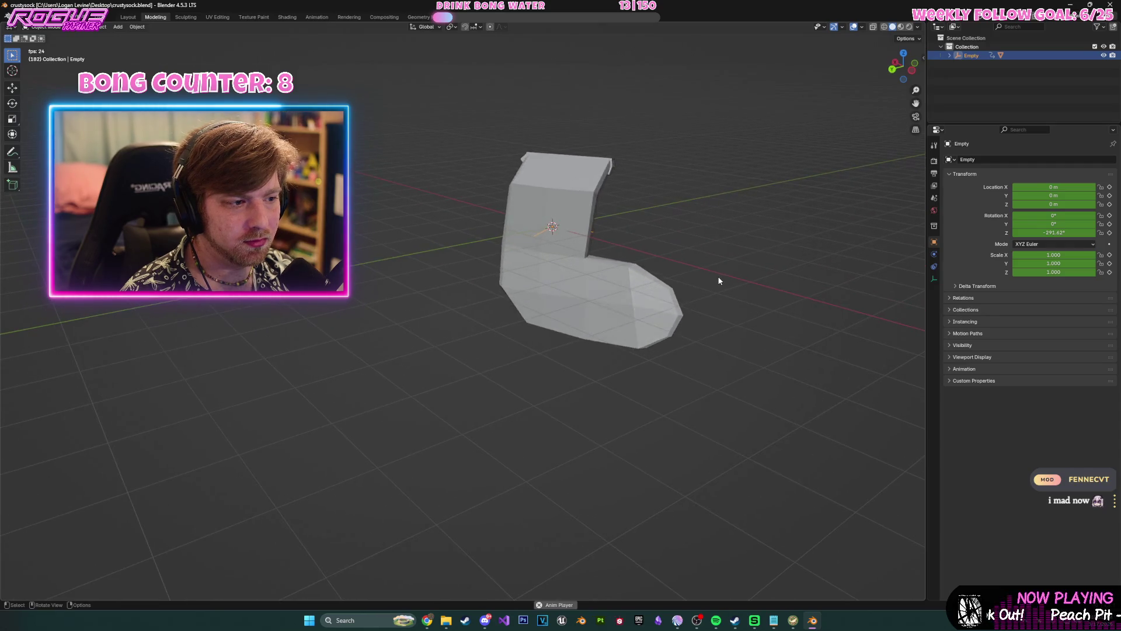
pyautogui.hotkey('ctrl', 's')
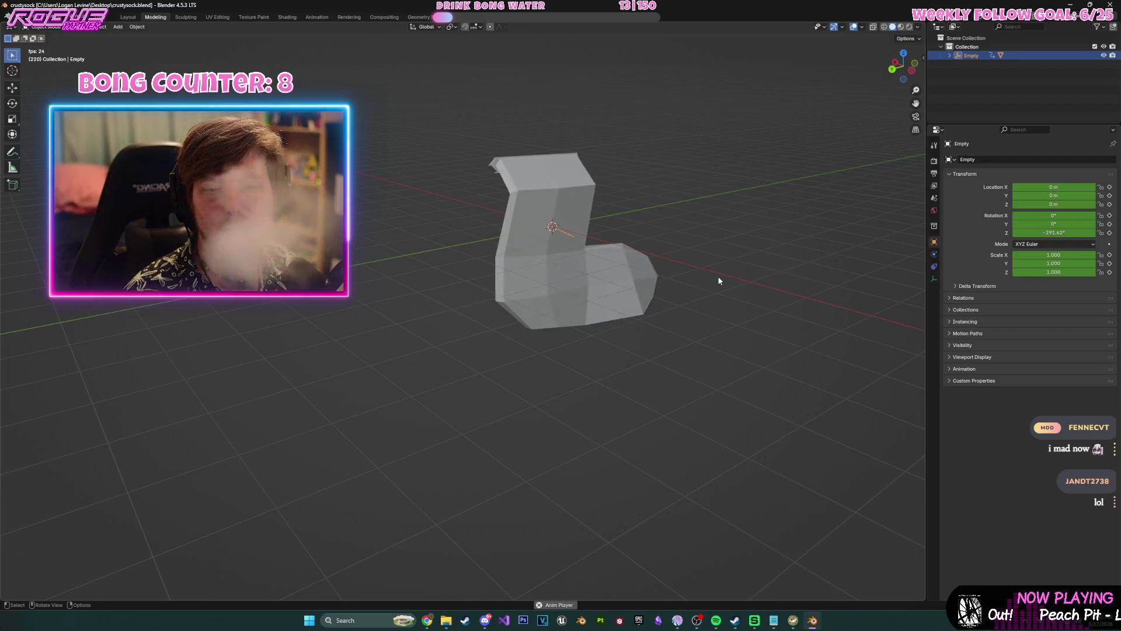
# - Briefly preview the sock's textures, return to solid shading, deselect everything, and save again
pyautogui.click(901, 26)
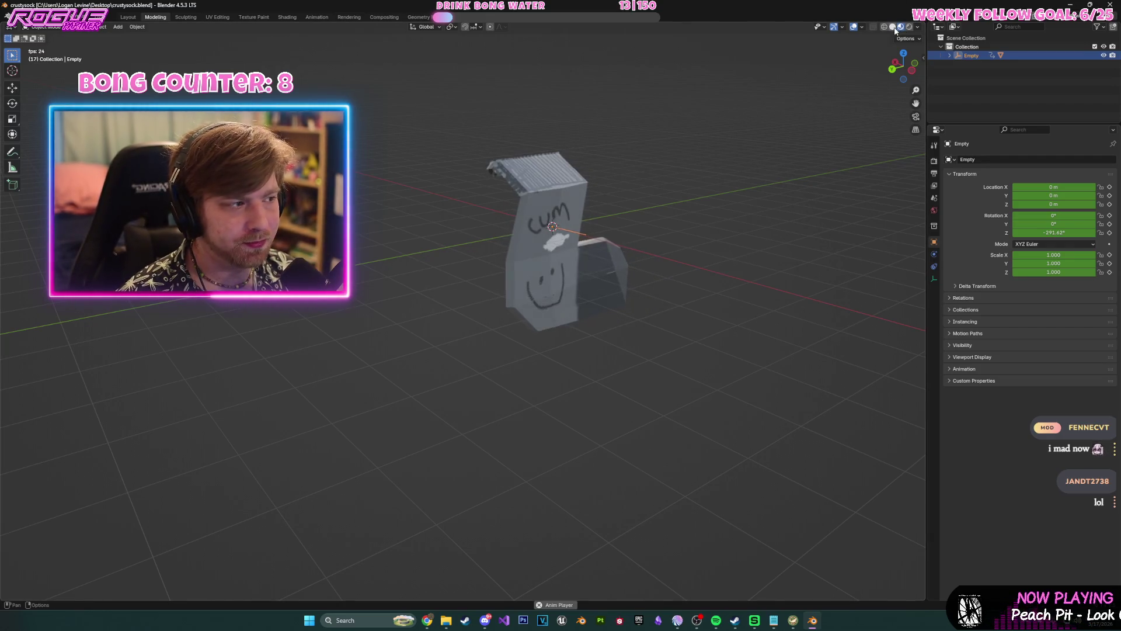
pyautogui.click(894, 28)
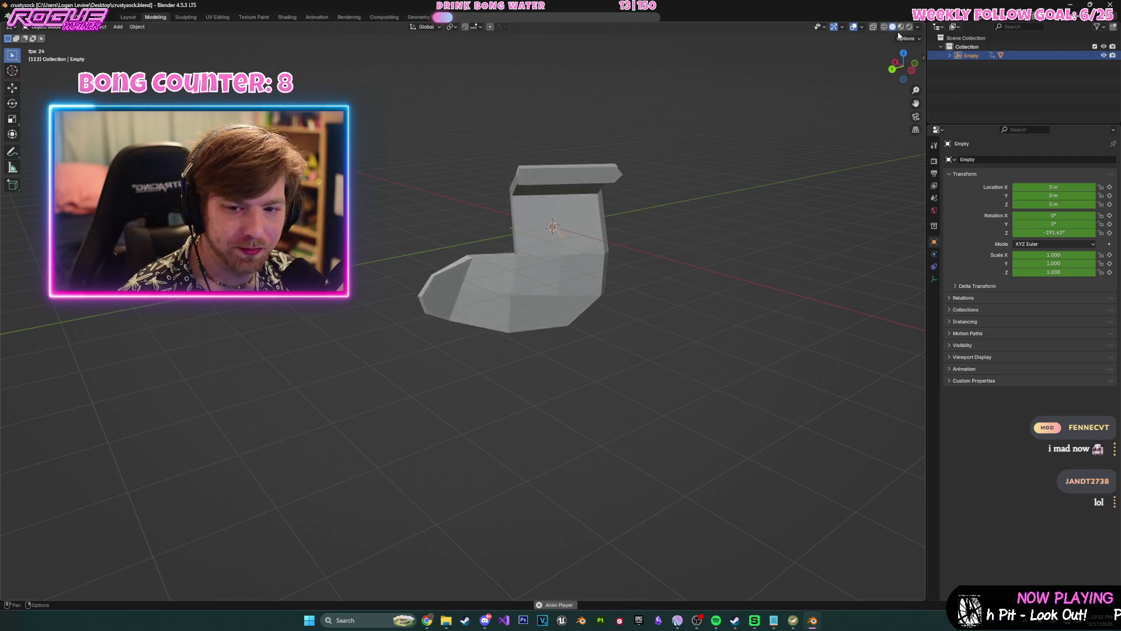
pyautogui.click(621, 222)
pyautogui.hotkey('ctrl', 's')
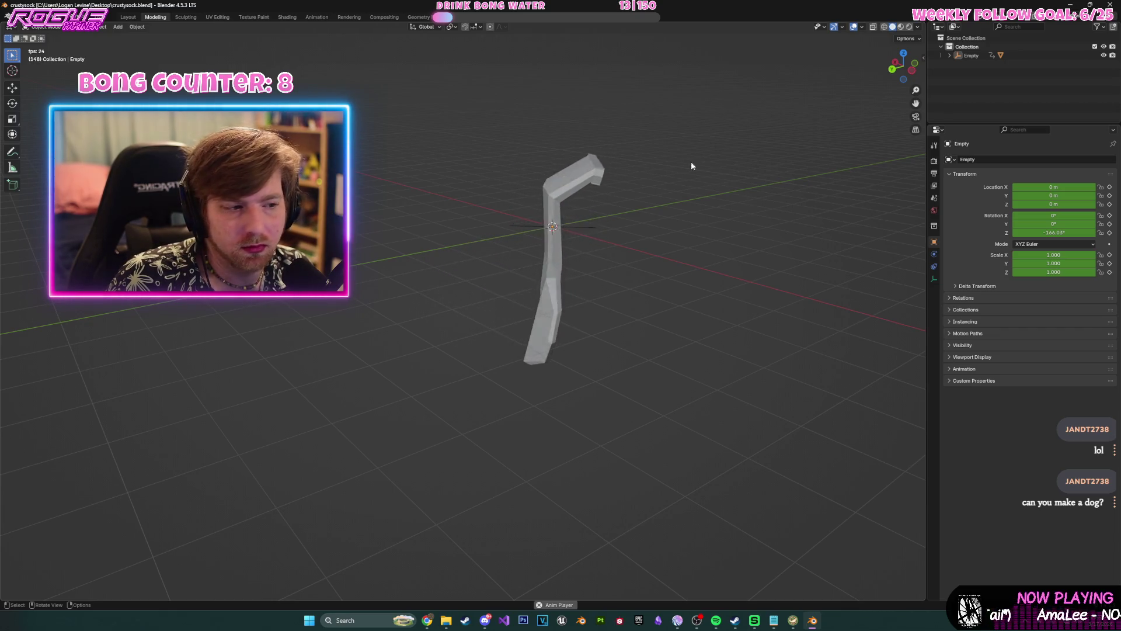
# - Start a new General scene, delete its camera, and select the default cube
pyautogui.click(21, 16)
pyautogui.moveTo(35, 26)
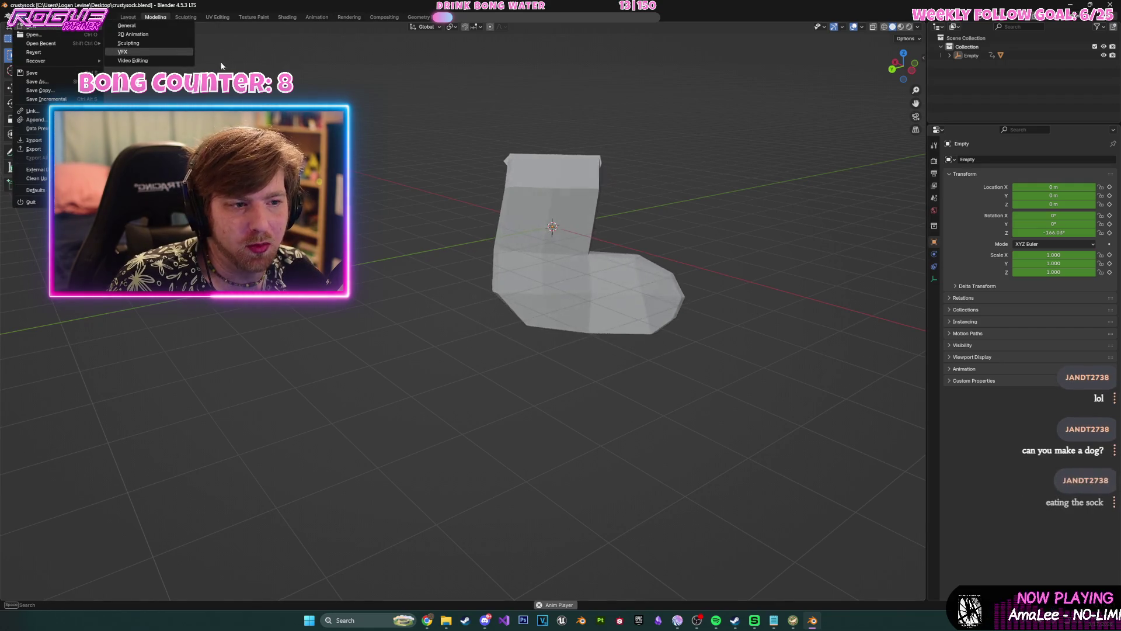
pyautogui.click(152, 26)
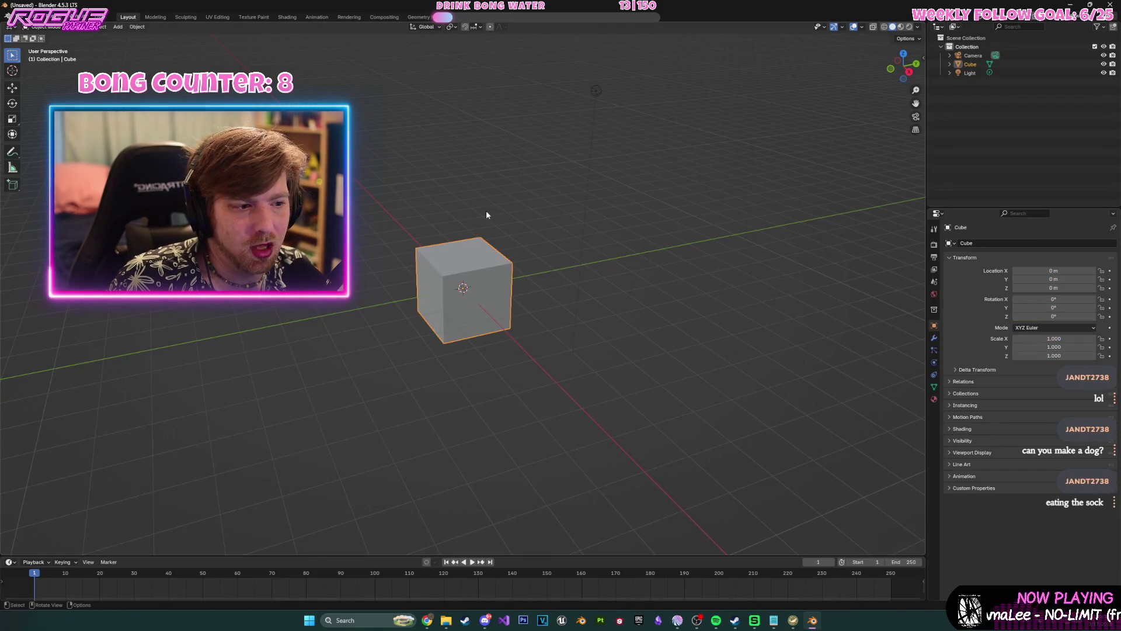
pyautogui.click(973, 55)
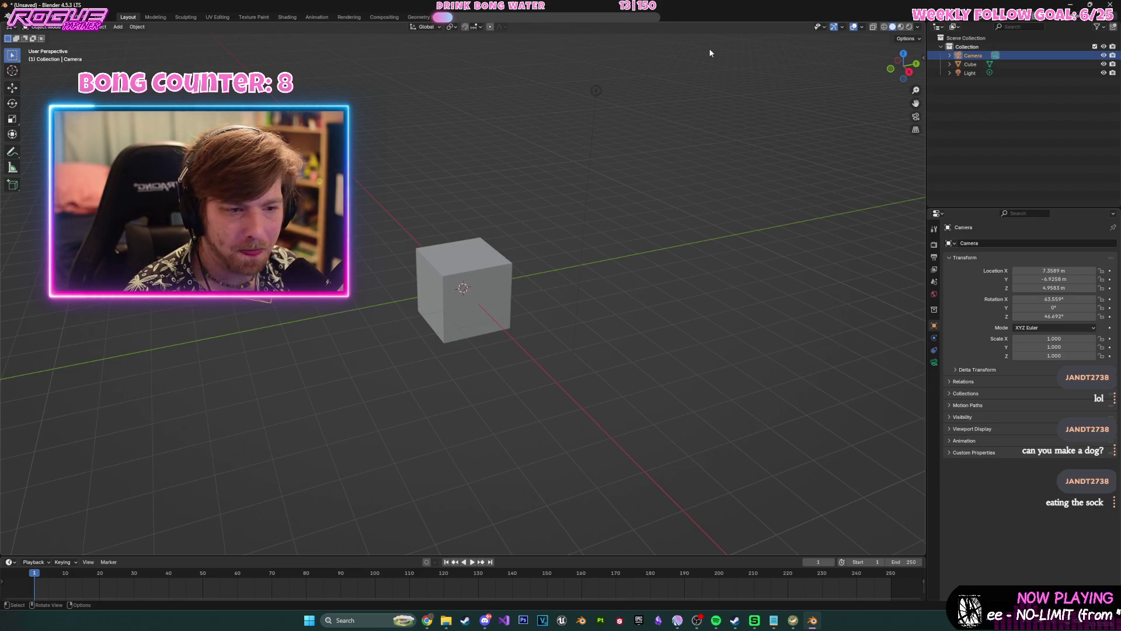
pyautogui.press('Delete')
pyautogui.moveTo(636, 155); pyautogui.dragTo(526, 234, button='middle')
pyautogui.click(489, 257)
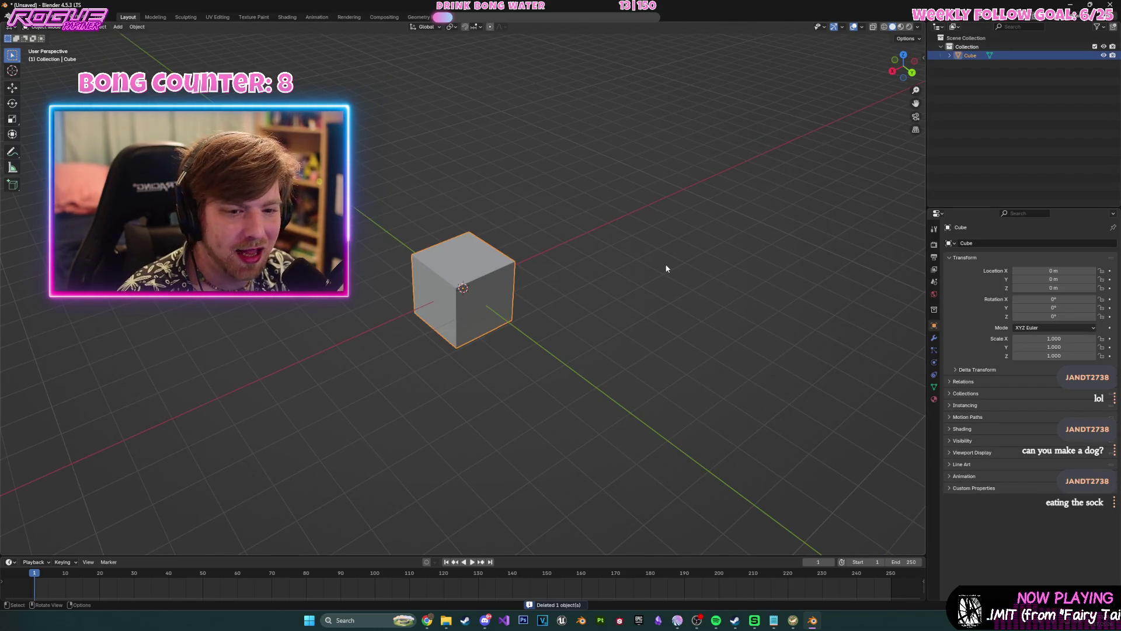
pyautogui.keyDown('shift'); pyautogui.moveTo(607, 233); pyautogui.dragTo(750, 185, button='middle'); pyautogui.keyUp('shift')
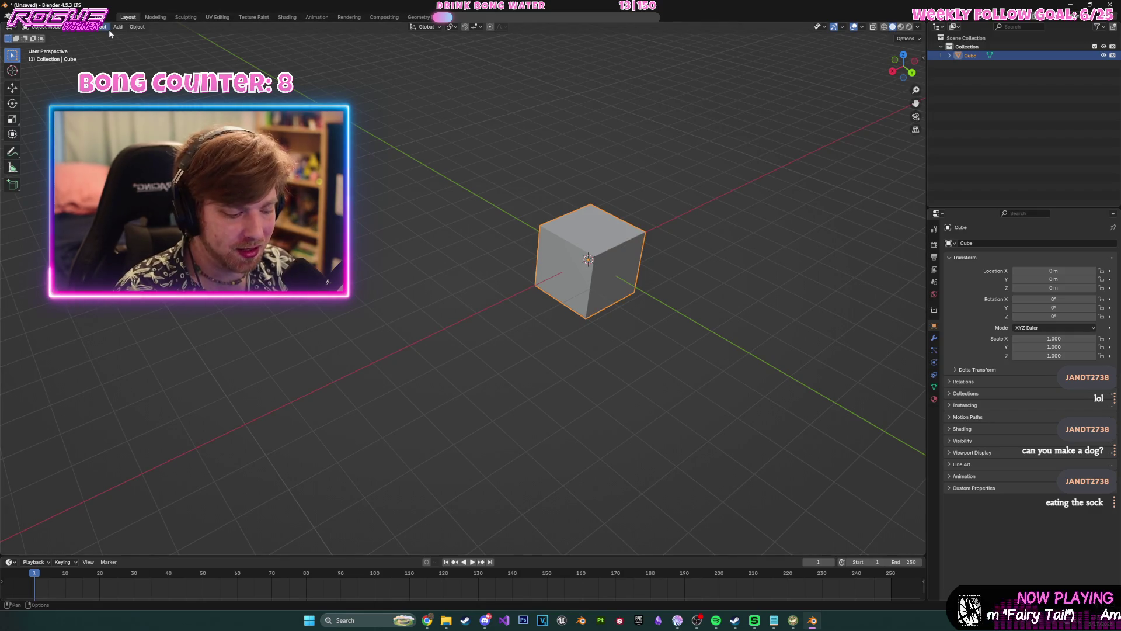
# - Choose psxHumanBaseFinal.blend from the recent files, bringing up the save-changes prompt
pyautogui.click(18, 17)
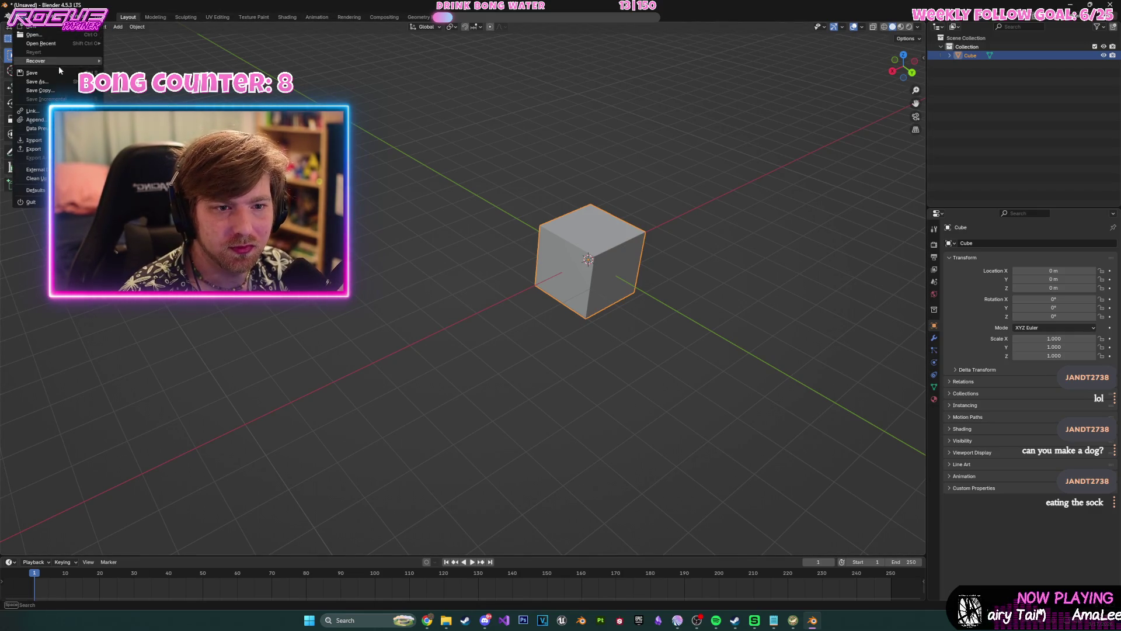
pyautogui.moveTo(55, 45)
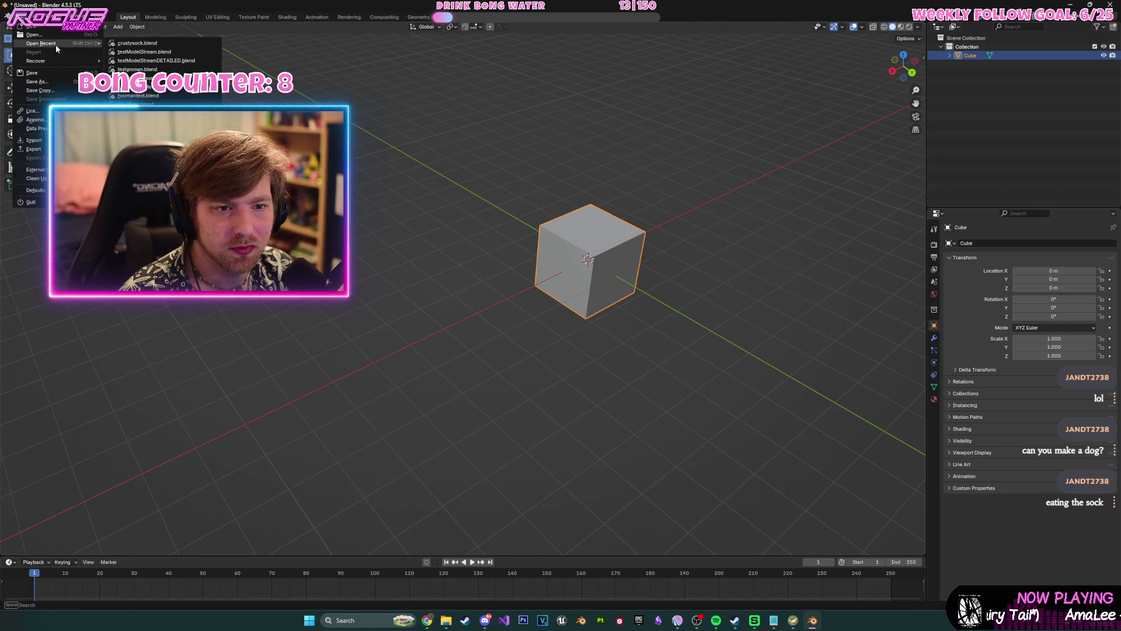
pyautogui.click(141, 54)
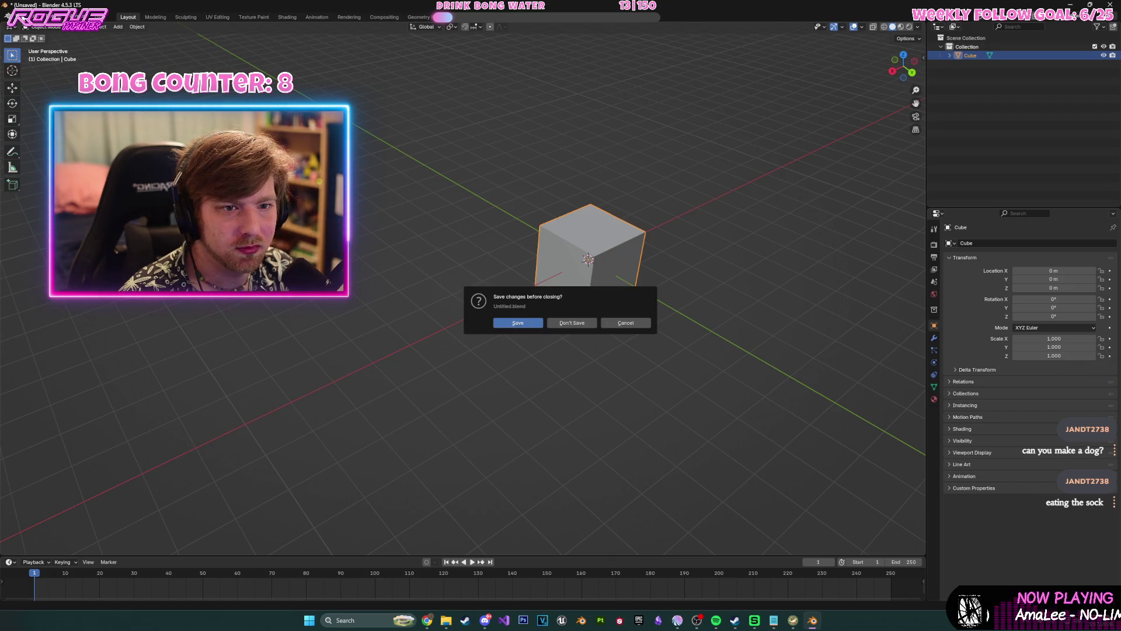
pyautogui.click(19, 17)
pyautogui.moveTo(41, 45)
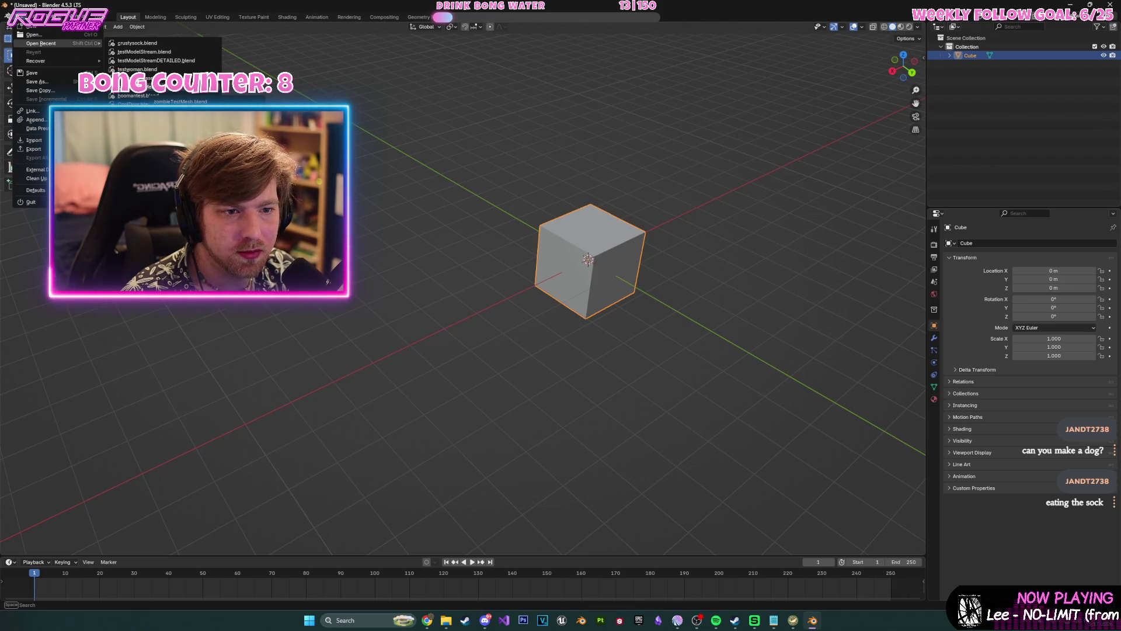
pyautogui.click(155, 93)
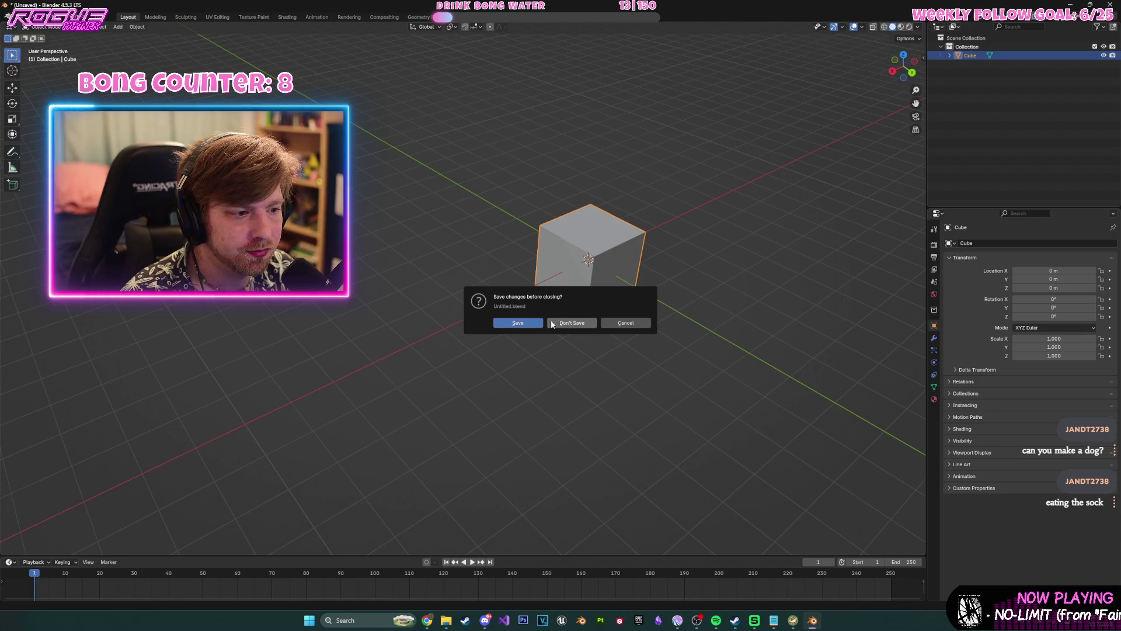
# - Discard the untitled scene's changes and open zombieTestMesh.blend from the recent files
pyautogui.click(550, 323)
pyautogui.moveTo(525, 247)
pyautogui.keyDown('ctrl'); pyautogui.mouseDown(button='middle')
pyautogui.moveTo(503, 229)
pyautogui.moveTo(681, 191)
pyautogui.moveTo(679, 160)
pyautogui.moveTo(674, 185)
pyautogui.moveTo(619, 209)
pyautogui.moveTo(649, 186)
pyautogui.moveTo(671, 196)
pyautogui.mouseUp(button='middle'); pyautogui.keyUp('ctrl')
pyautogui.click(19, 16)
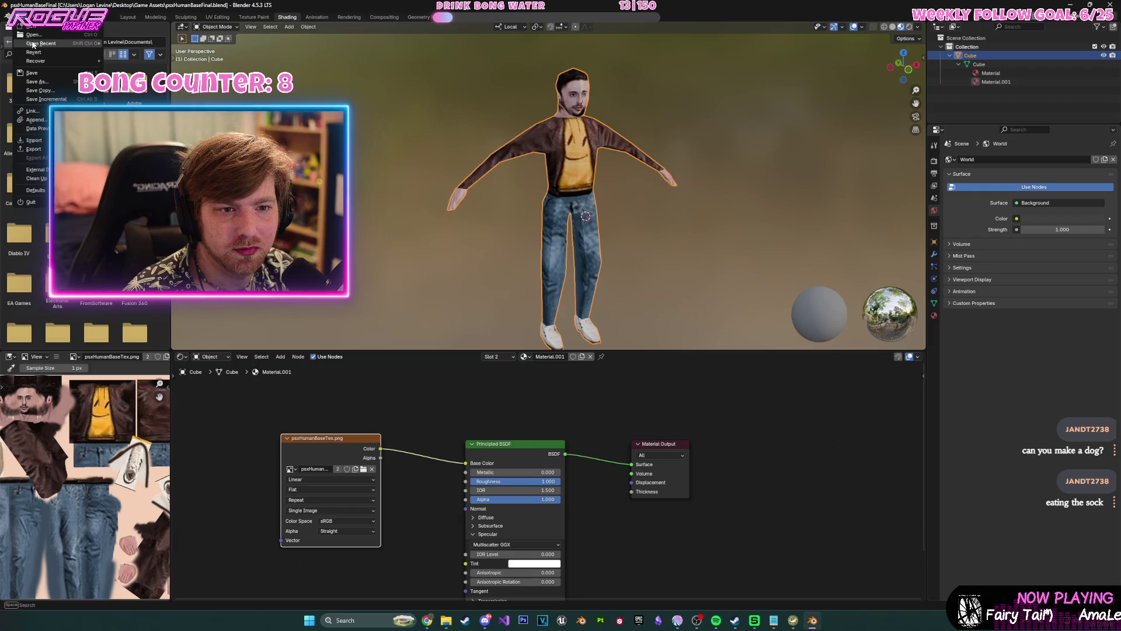
pyautogui.moveTo(35, 44)
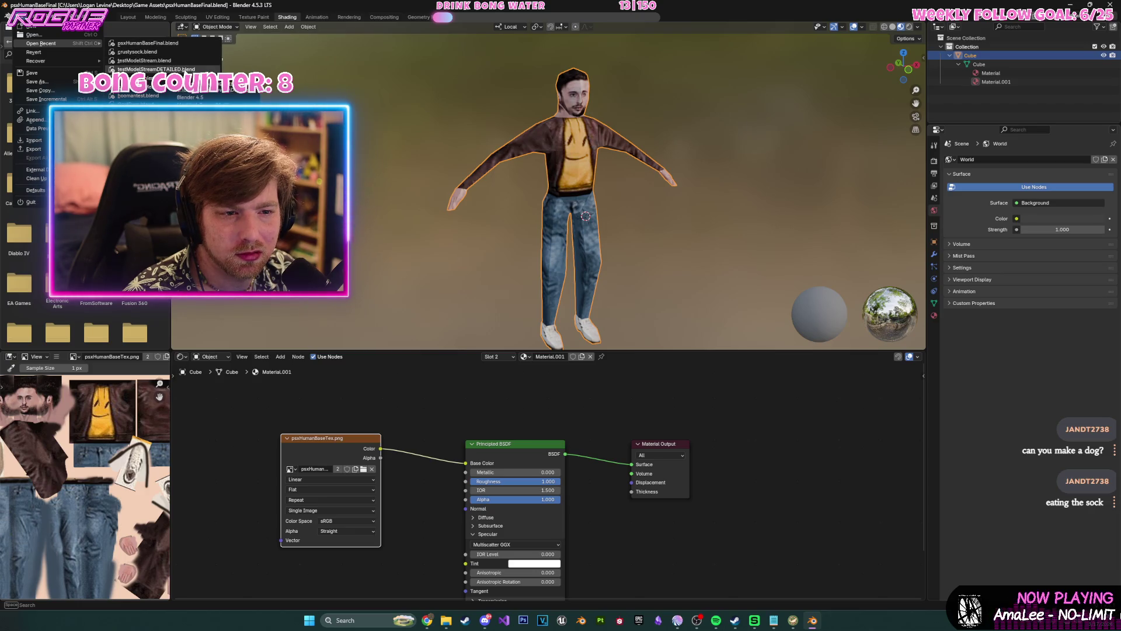
pyautogui.click(182, 91)
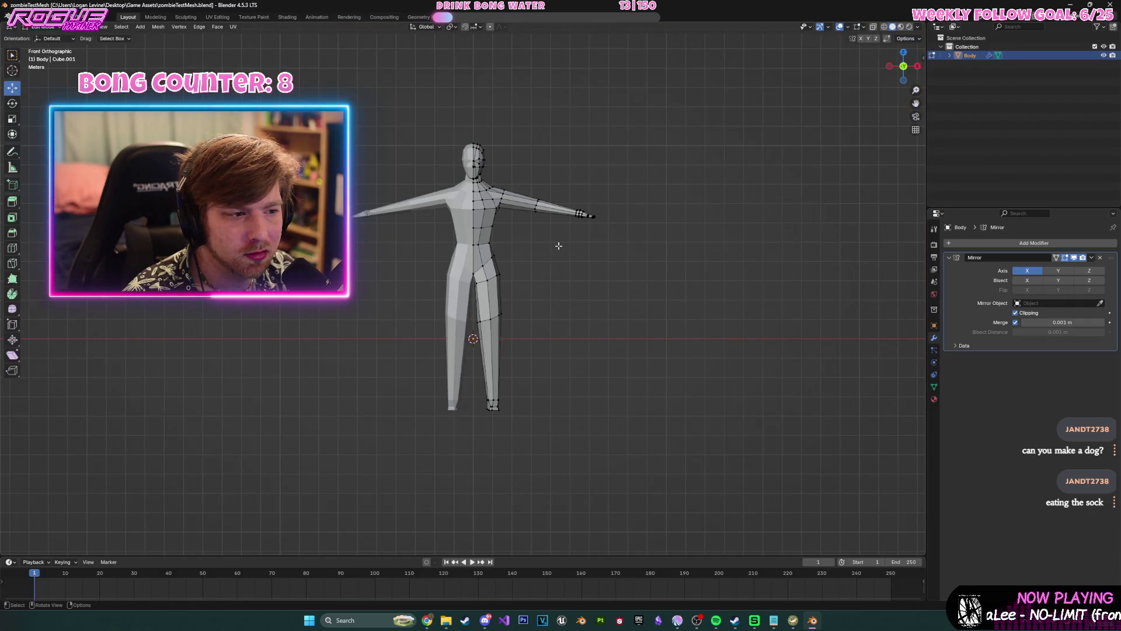
# - Orbit and zoom around the low-poly body, checking the head, torso and a three-quarter view
pyautogui.scroll(5, 559, 246)
pyautogui.moveTo(701, 205)
pyautogui.mouseDown(button='middle')
pyautogui.moveTo(713, 213)
pyautogui.moveTo(668, 221)
pyautogui.mouseUp(button='middle')
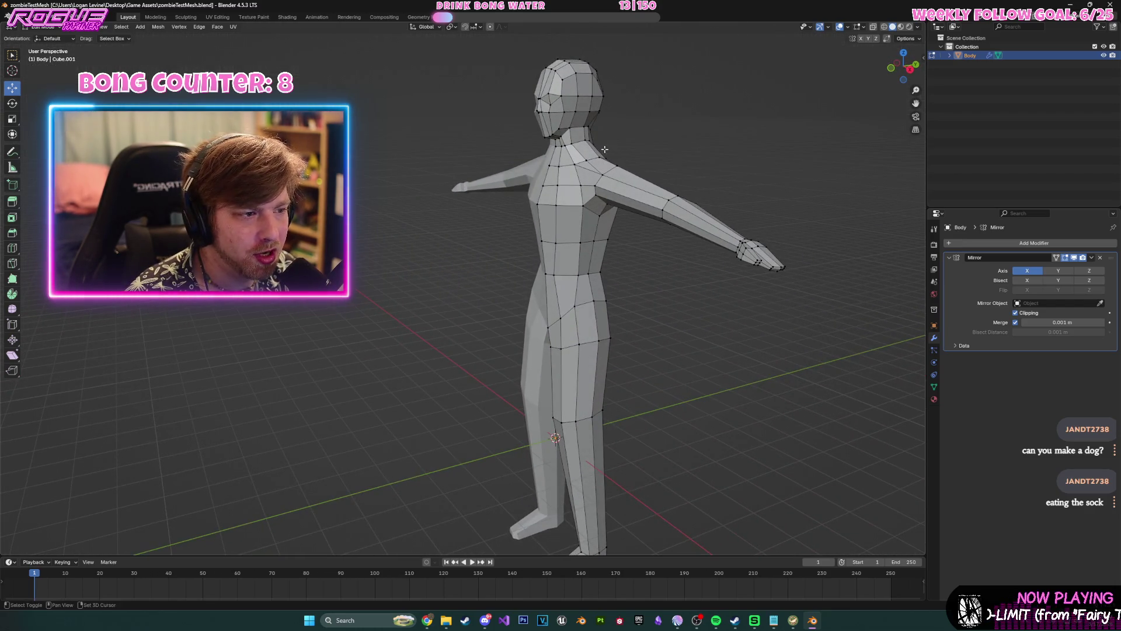
pyautogui.scroll(5, 604, 150)
pyautogui.moveTo(593, 193)
pyautogui.mouseDown(button='middle')
pyautogui.moveTo(582, 209)
pyautogui.moveTo(688, 250)
pyautogui.moveTo(689, 268)
pyautogui.moveTo(675, 278)
pyautogui.moveTo(609, 195)
pyautogui.mouseUp(button='middle')
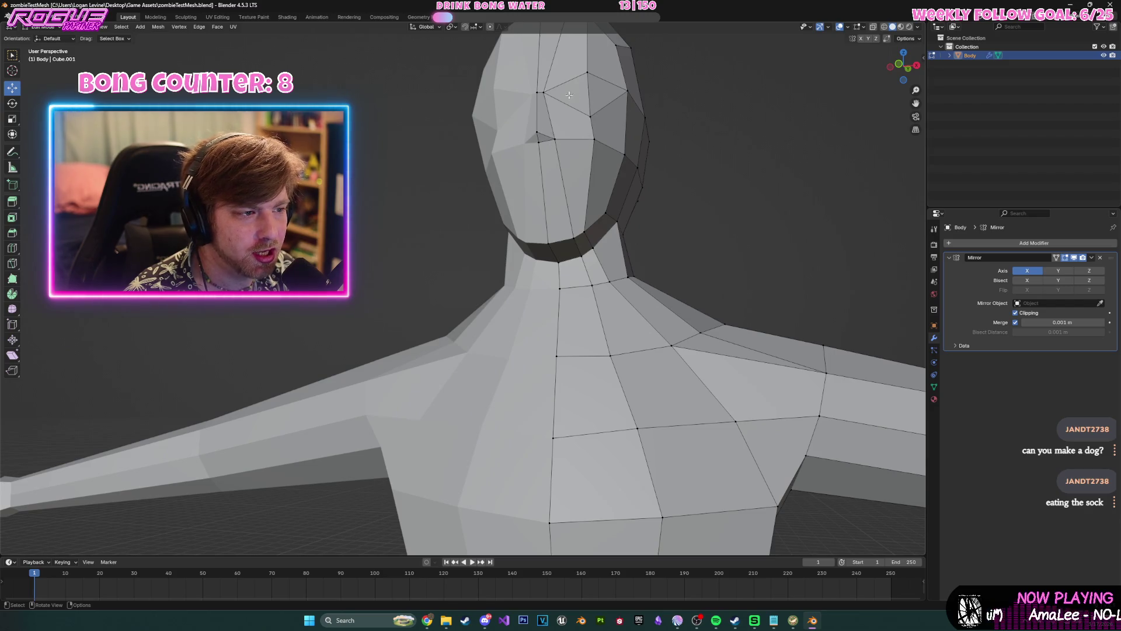
pyautogui.scroll(-6, 660, 191)
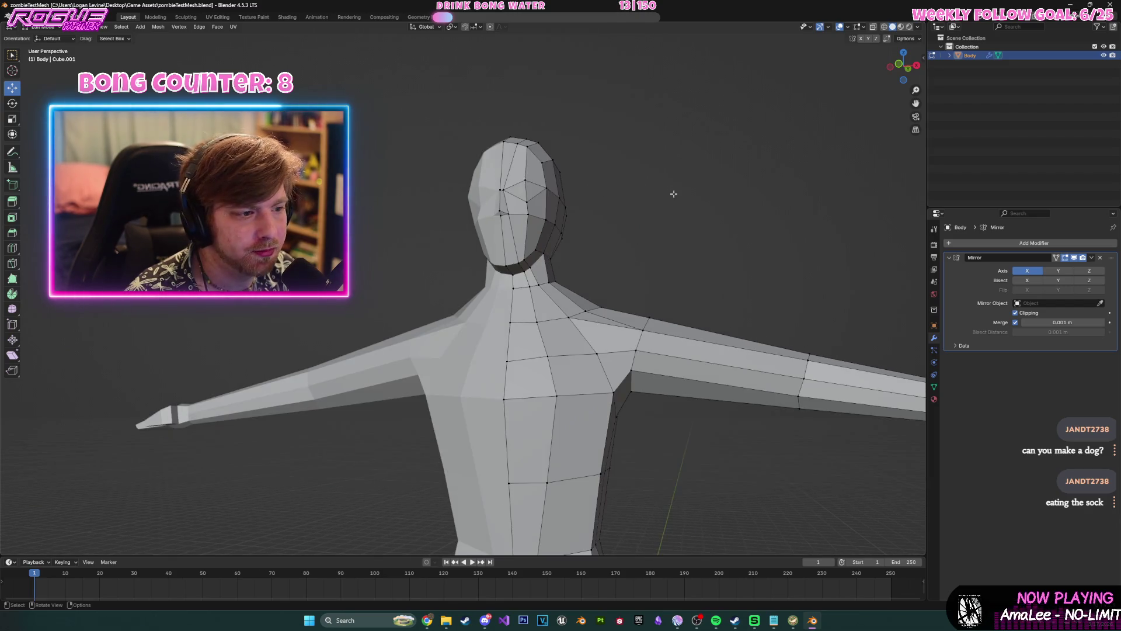
pyautogui.scroll(-3, 669, 197)
pyautogui.moveTo(670, 197)
pyautogui.mouseDown(button='middle')
pyautogui.moveTo(624, 173)
pyautogui.moveTo(654, 174)
pyautogui.mouseUp(button='middle')
pyautogui.scroll(3, 654, 174)
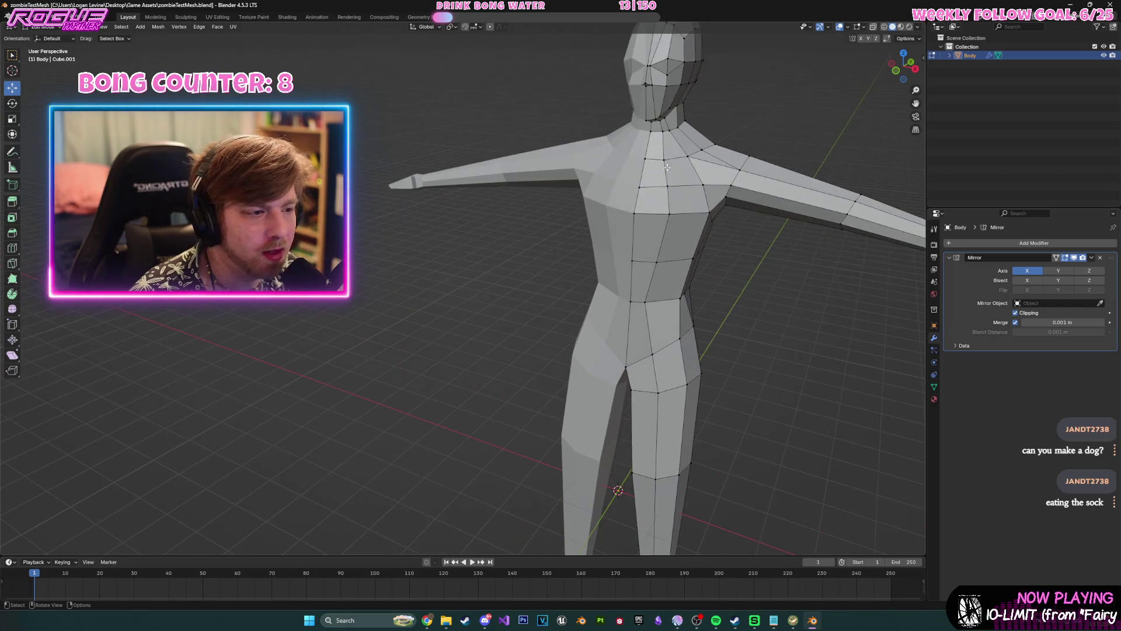
pyautogui.scroll(-2, 659, 158)
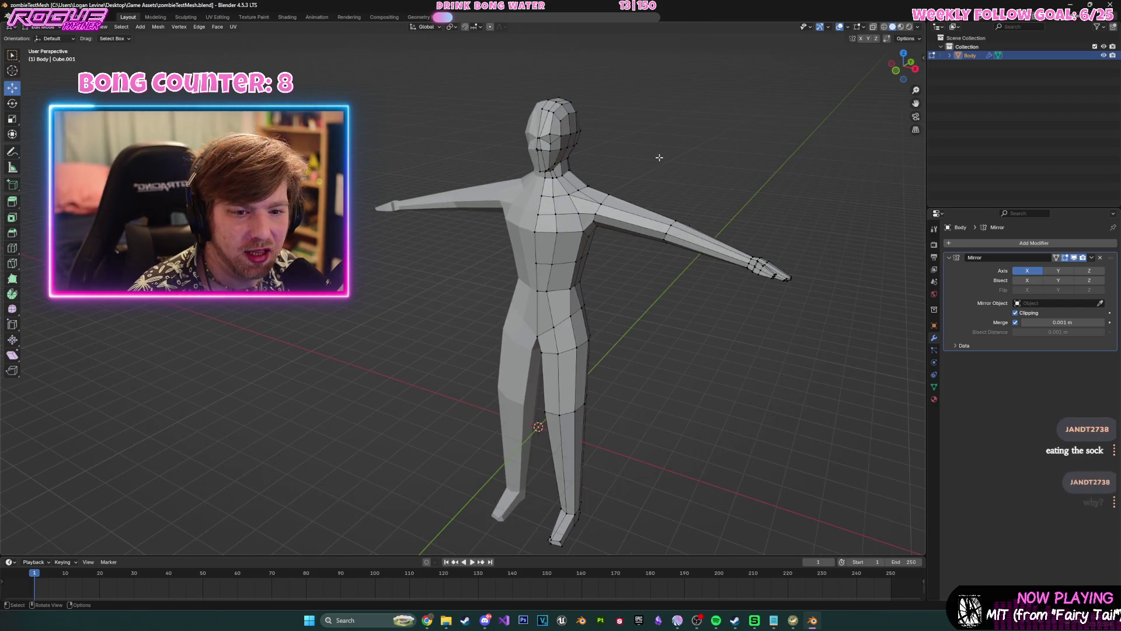
# - View the body from the front, zoom in, then orbit back to an angled perspective and bring up the File menu
pyautogui.click(900, 72)
pyautogui.scroll(4, 547, 427)
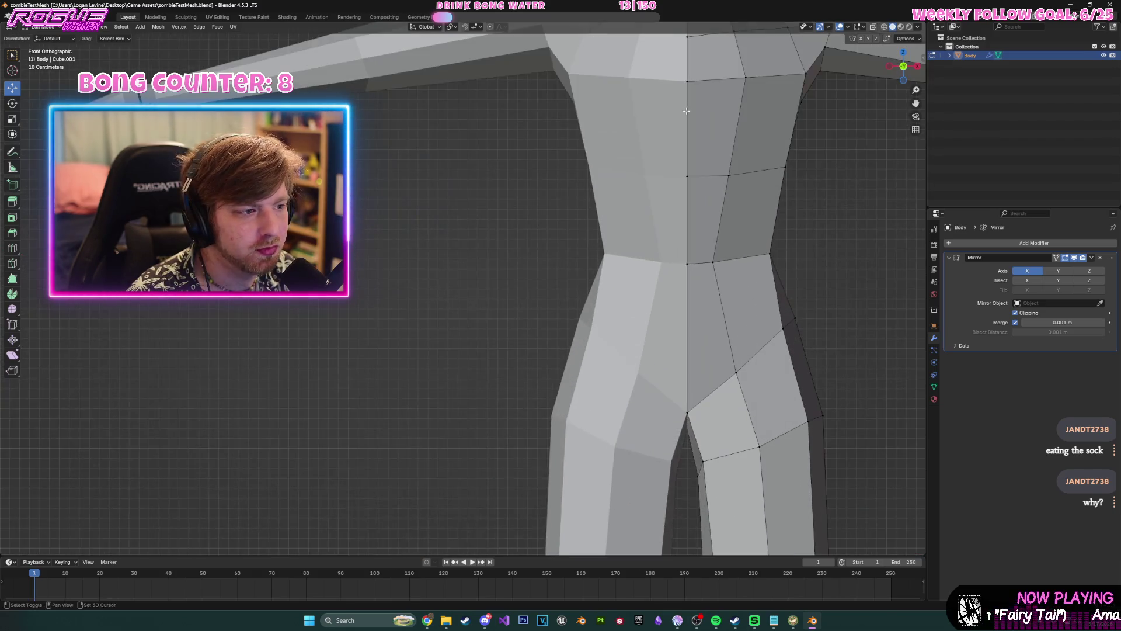
pyautogui.keyDown('shift'); pyautogui.scroll(4, 548, 427); pyautogui.keyUp('shift')
pyautogui.keyDown('shift'); pyautogui.scroll(2, 622, 150); pyautogui.keyUp('shift')
pyautogui.scroll(3, 672, 188)
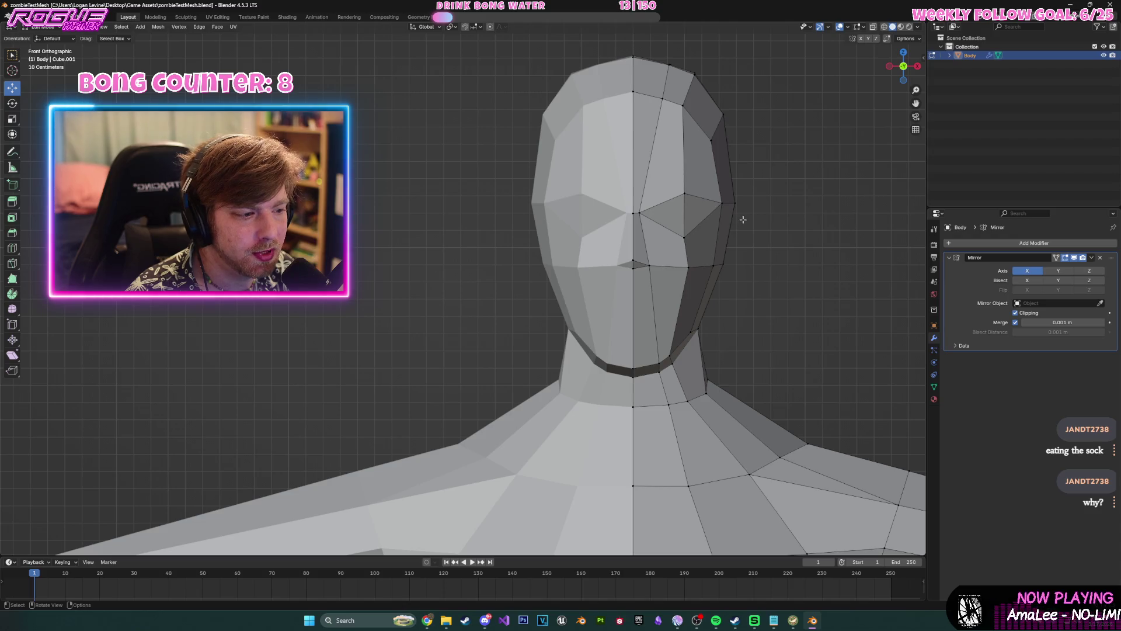
pyautogui.scroll(-4, 768, 208)
pyautogui.moveTo(762, 210)
pyautogui.mouseDown(button='middle')
pyautogui.moveTo(676, 242)
pyautogui.moveTo(681, 234)
pyautogui.mouseUp(button='middle')
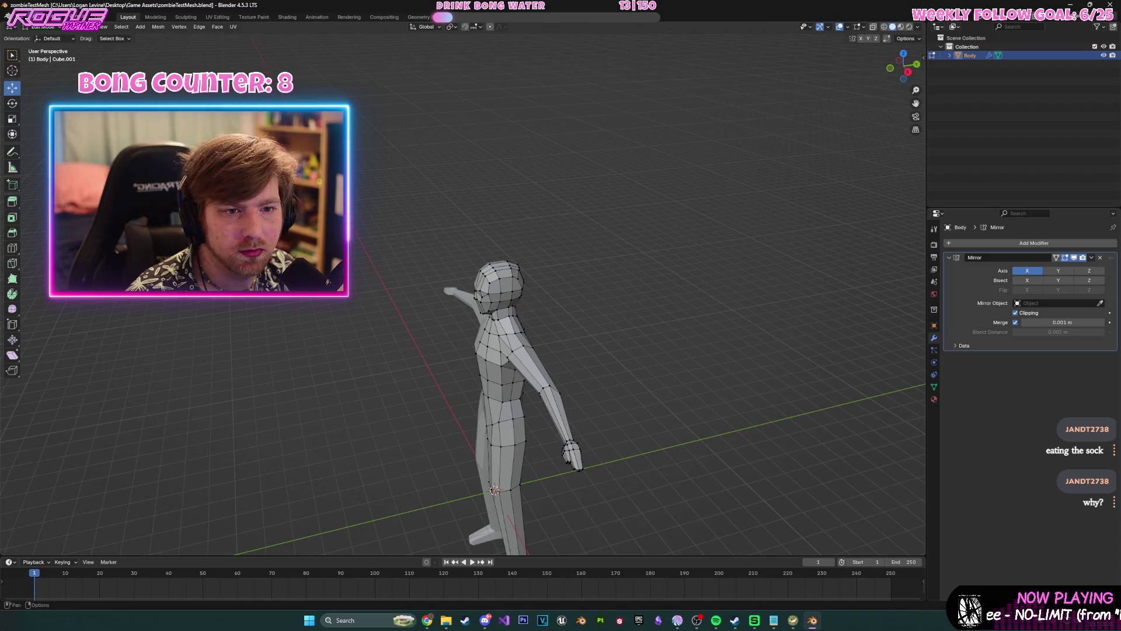
pyautogui.click(21, 17)
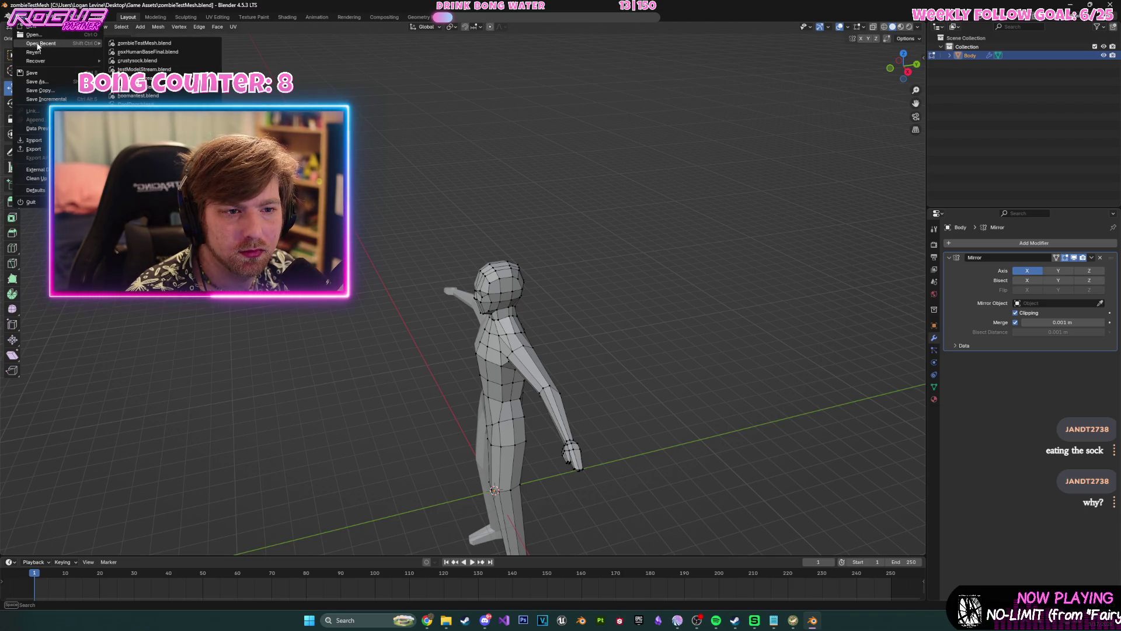
# - Open testModelStream.blend from the recent files
pyautogui.click(144, 69)
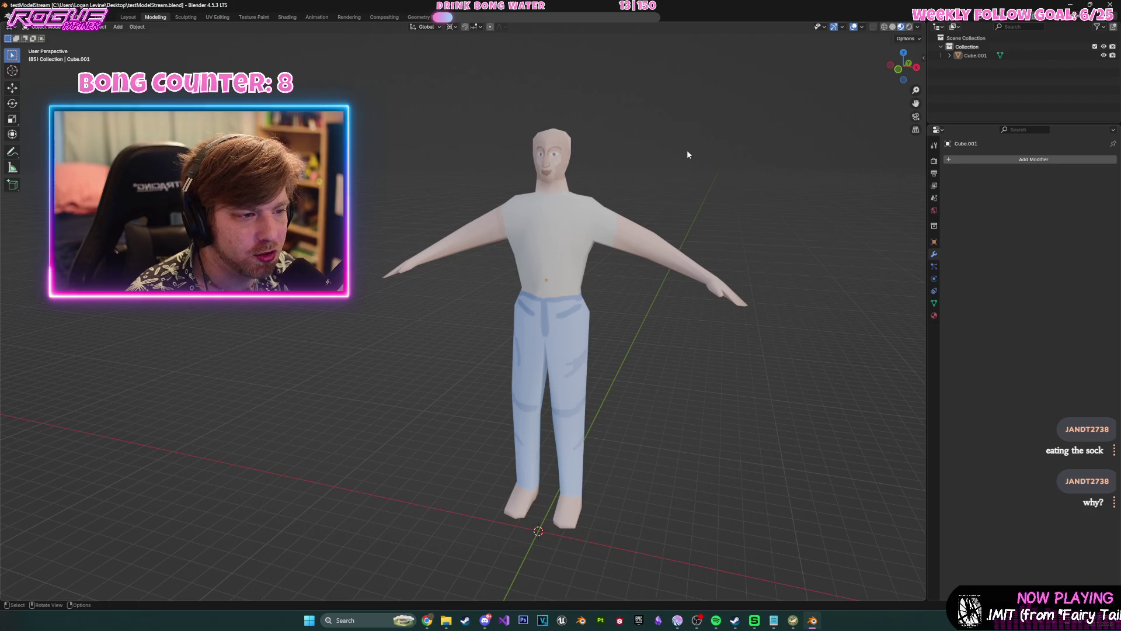
pyautogui.scroll(3, 702, 169)
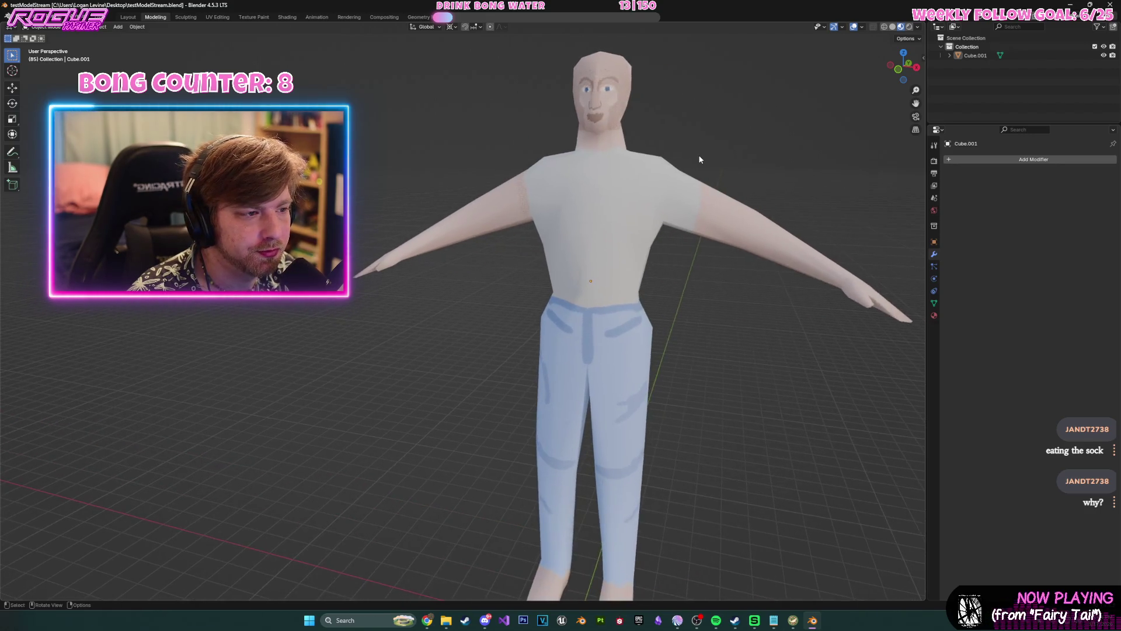
pyautogui.scroll(-1, 718, 167)
# - Shade the textured figure flat, then smooth, and paste the six copied point lights
pyautogui.click(612, 198)
pyautogui.rightClick(612, 198)
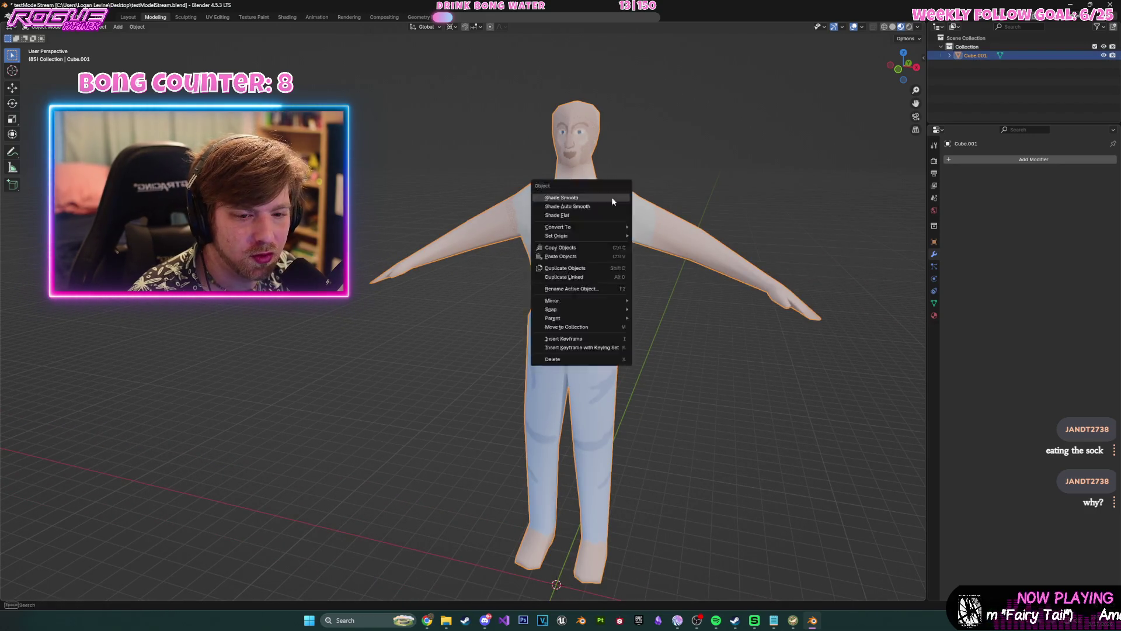
pyautogui.click(590, 216)
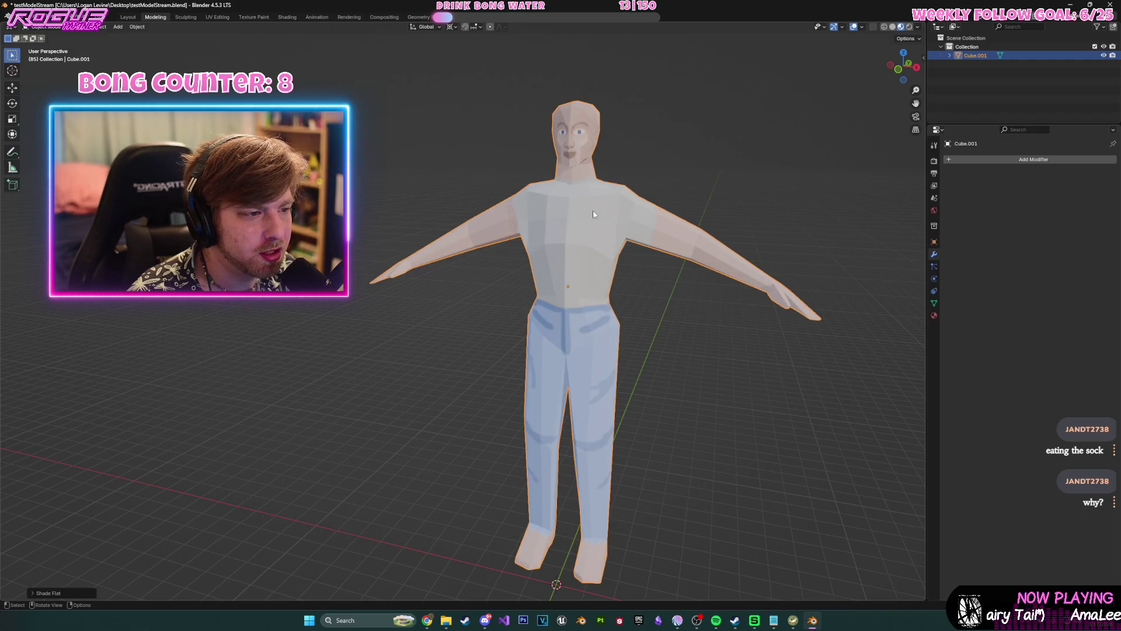
pyautogui.rightClick(594, 214)
pyautogui.click(574, 191)
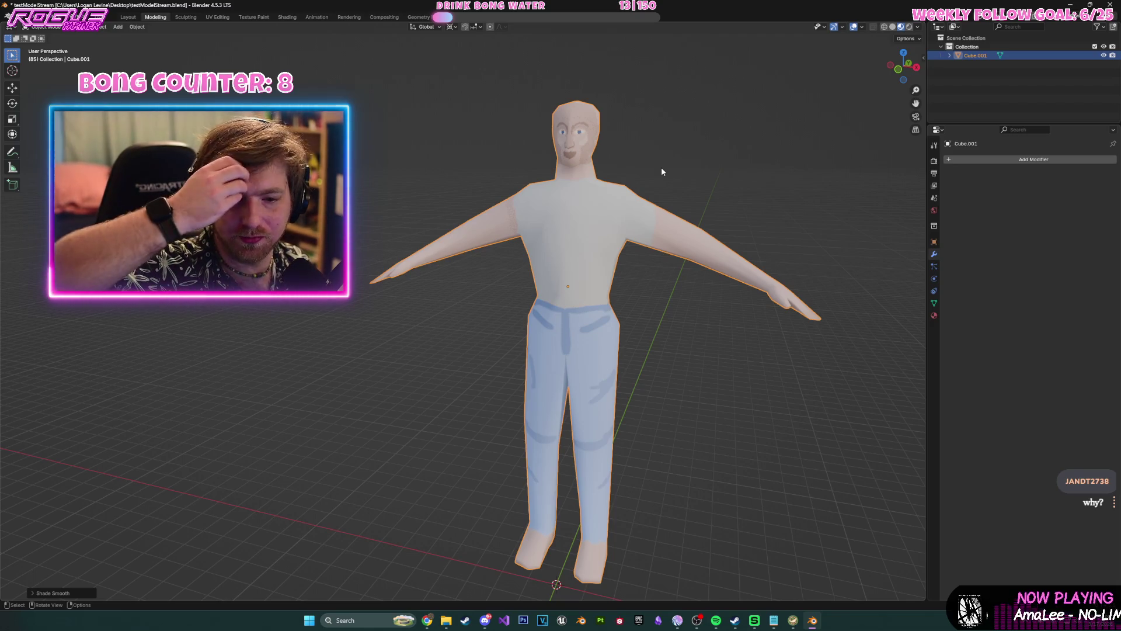
pyautogui.hotkey('ctrl', 'v')
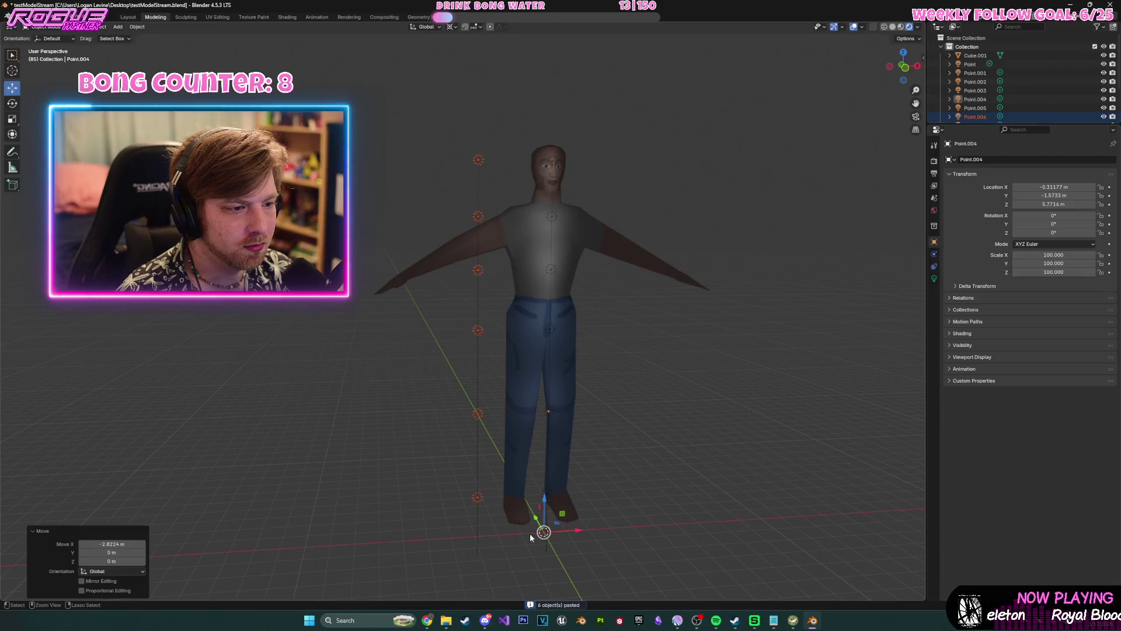
# - Move the pasted point lights 3.5529 m along X beside the figure
pyautogui.press('g')
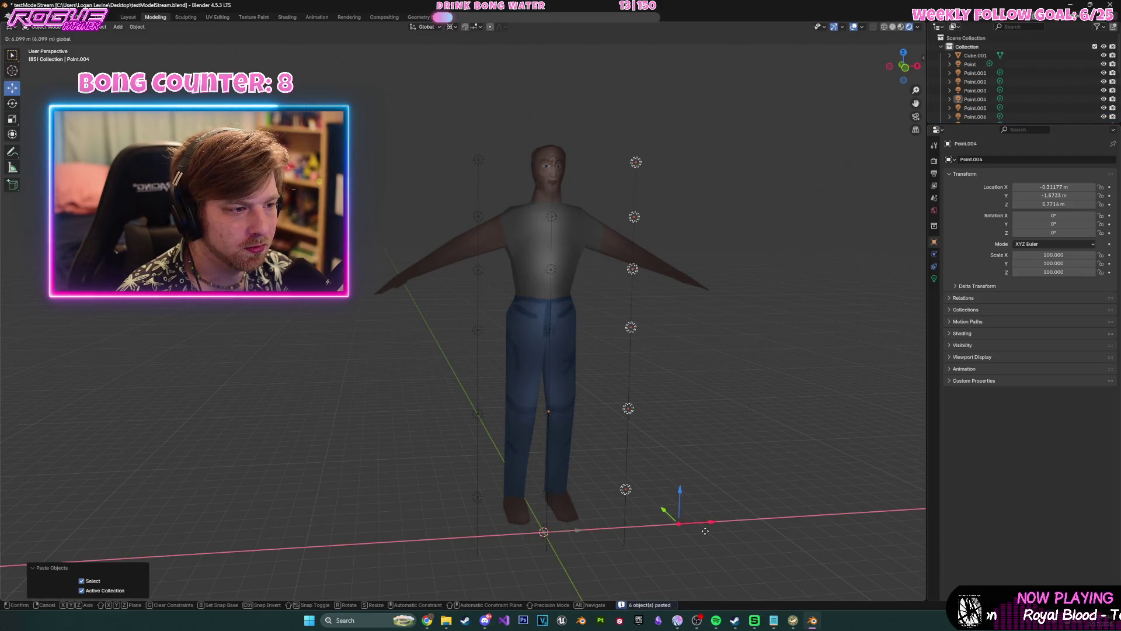
pyautogui.click(705, 531)
pyautogui.moveTo(731, 463)
pyautogui.mouseDown(button='middle')
pyautogui.moveTo(706, 453)
pyautogui.moveTo(612, 478)
pyautogui.mouseUp(button='middle')
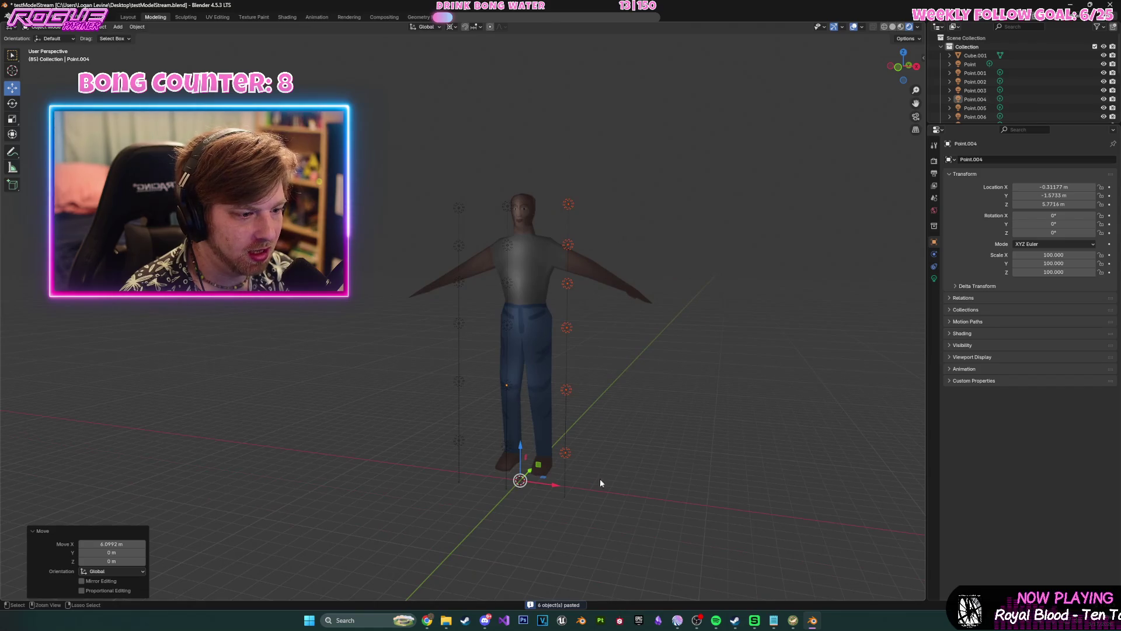
pyautogui.moveTo(555, 490); pyautogui.dragTo(619, 500)
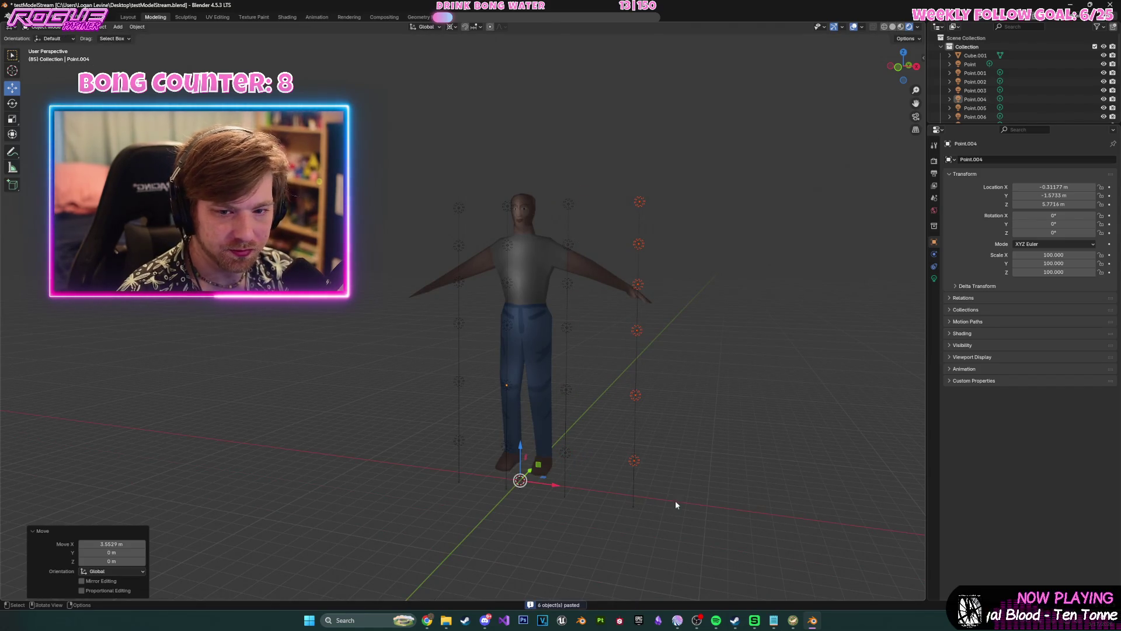
# - Paste a second set of six lights on the figure's other side, shifted -13.043 m X and 0.66602 m Y
pyautogui.hotkey('ctrl', 'v')
pyautogui.moveTo(558, 485); pyautogui.dragTo(342, 438)
pyautogui.moveTo(418, 431)
pyautogui.mouseDown(button='middle')
pyautogui.moveTo(570, 420)
pyautogui.moveTo(613, 406)
pyautogui.moveTo(559, 398)
pyautogui.moveTo(641, 431)
pyautogui.mouseUp(button='middle')
pyautogui.moveTo(449, 447); pyautogui.dragTo(456, 444)
pyautogui.moveTo(577, 414)
pyautogui.mouseDown(button='middle')
pyautogui.moveTo(499, 387)
pyautogui.moveTo(600, 379)
pyautogui.moveTo(552, 394)
pyautogui.moveTo(629, 344)
pyautogui.mouseUp(button='middle')
pyautogui.scroll(-5, 587, 365)
pyautogui.hotkey('shift', 'a')
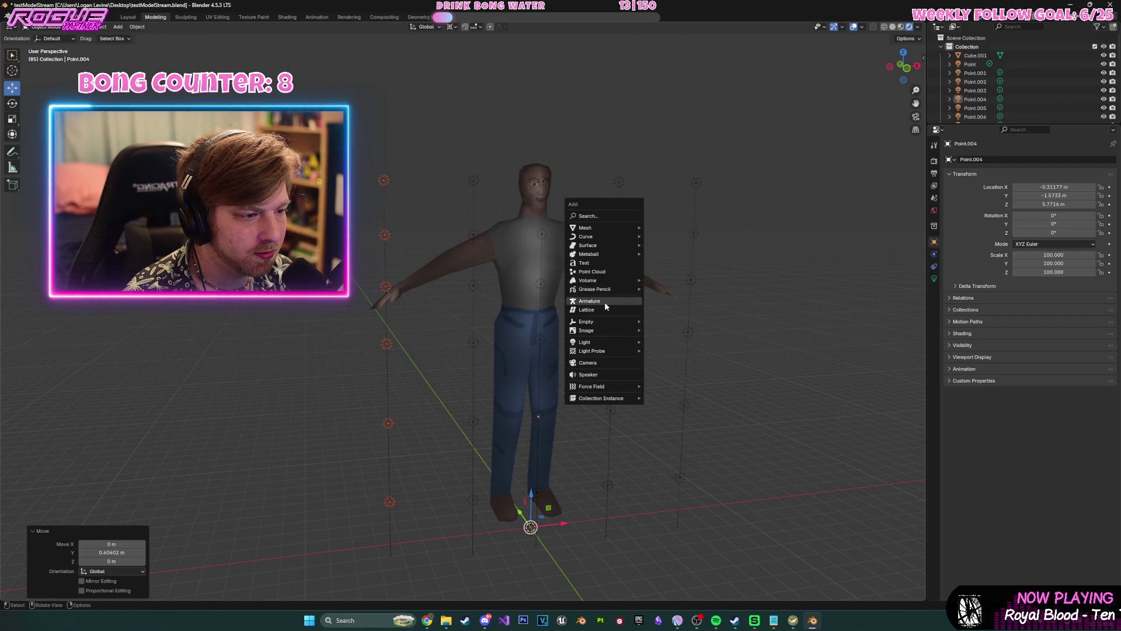
# - Add a camera and move it back along Y and up along Z
pyautogui.click(602, 364)
pyautogui.moveTo(571, 360); pyautogui.dragTo(494, 394, button='middle')
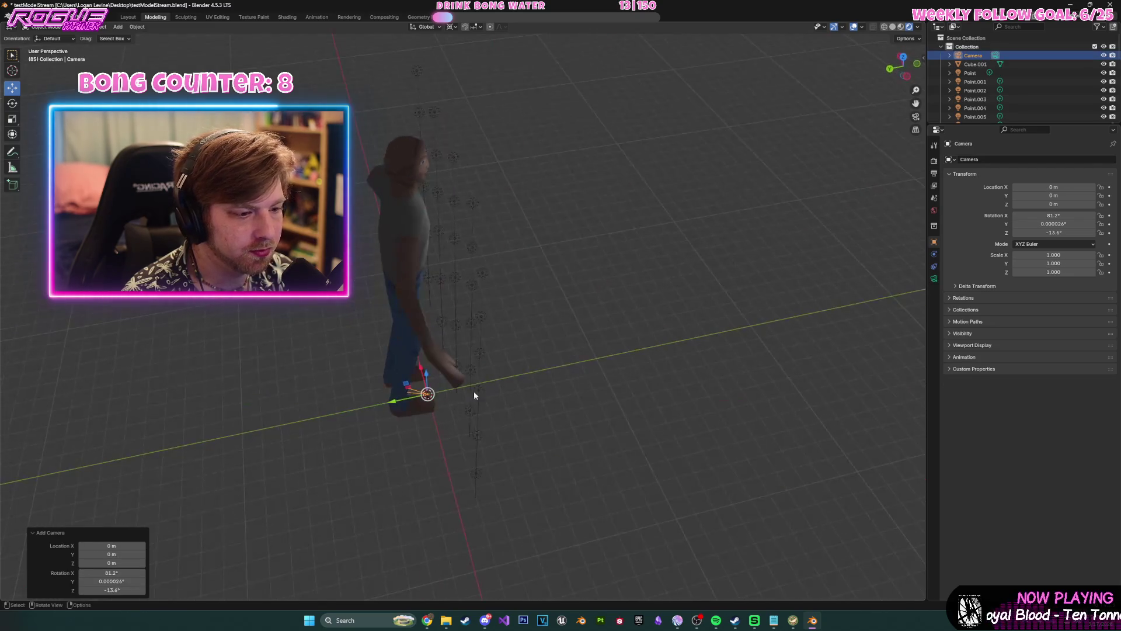
pyautogui.moveTo(397, 401); pyautogui.dragTo(519, 373)
pyautogui.moveTo(519, 373)
pyautogui.mouseDown(button='middle')
pyautogui.moveTo(607, 342)
pyautogui.moveTo(516, 412)
pyautogui.mouseUp(button='middle')
pyautogui.moveTo(517, 412); pyautogui.dragTo(541, 240)
# - Refine the camera's position to X -4.6688 m, Y -19.748 m, Z 18.504 m facing the figure
pyautogui.moveTo(546, 458); pyautogui.dragTo(514, 452)
pyautogui.moveTo(514, 452)
pyautogui.mouseDown(button='middle')
pyautogui.moveTo(538, 419)
pyautogui.moveTo(510, 434)
pyautogui.mouseUp(button='middle')
pyautogui.moveTo(527, 472); pyautogui.dragTo(447, 486)
pyautogui.moveTo(447, 485)
pyautogui.mouseDown(button='middle')
pyautogui.moveTo(483, 409)
pyautogui.moveTo(599, 388)
pyautogui.moveTo(590, 408)
pyautogui.mouseUp(button='middle')
pyautogui.moveTo(590, 408); pyautogui.dragTo(584, 477)
pyautogui.scroll(-2, 561, 465)
pyautogui.moveTo(508, 435); pyautogui.dragTo(499, 368)
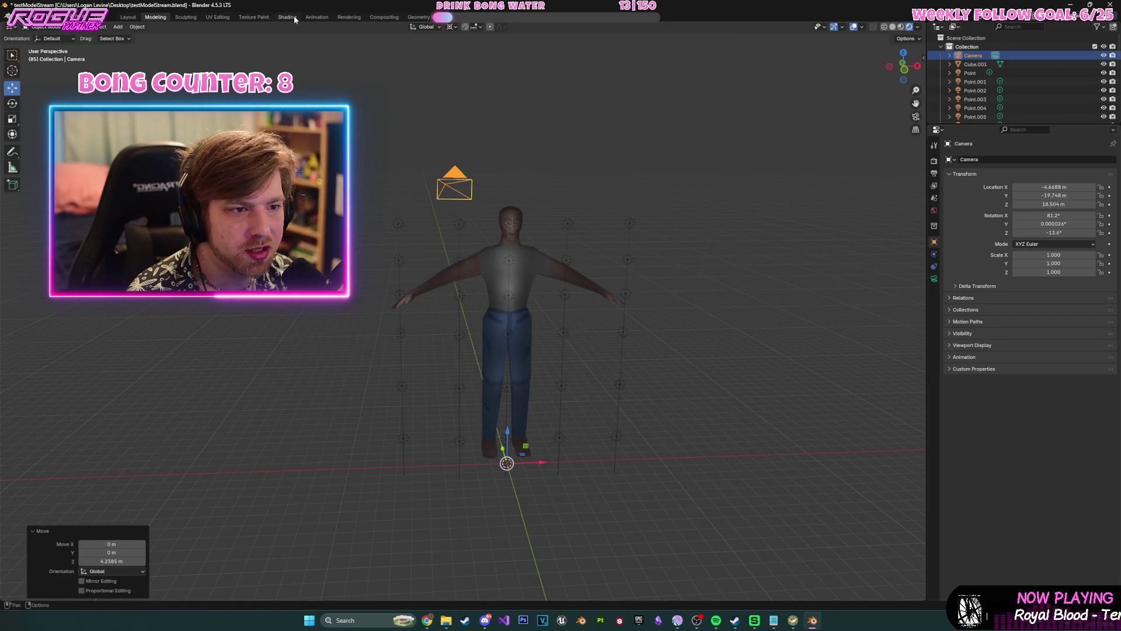
pyautogui.click(359, 18)
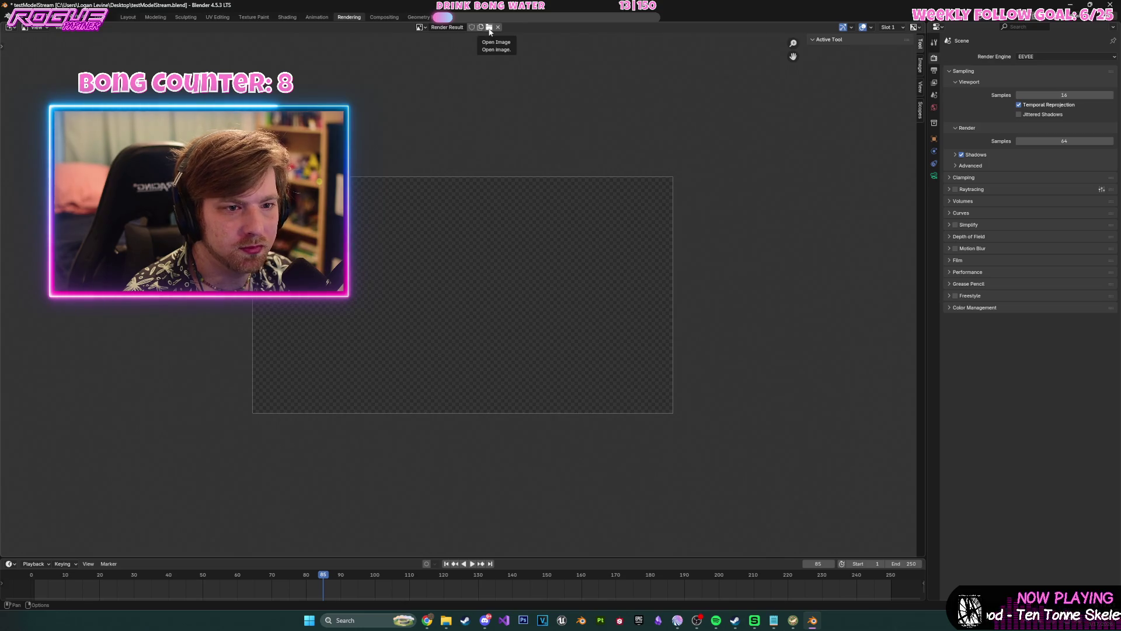
# - Render the current frame from the new camera and close the render window
pyautogui.click(59, 28)
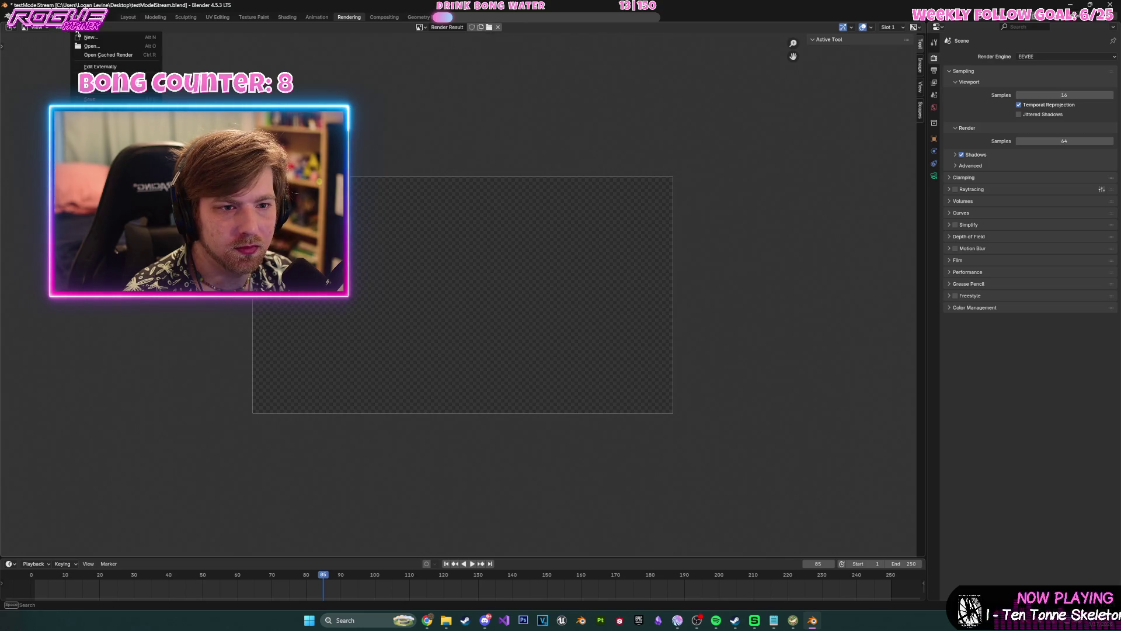
pyautogui.click(52, 17)
pyautogui.click(63, 29)
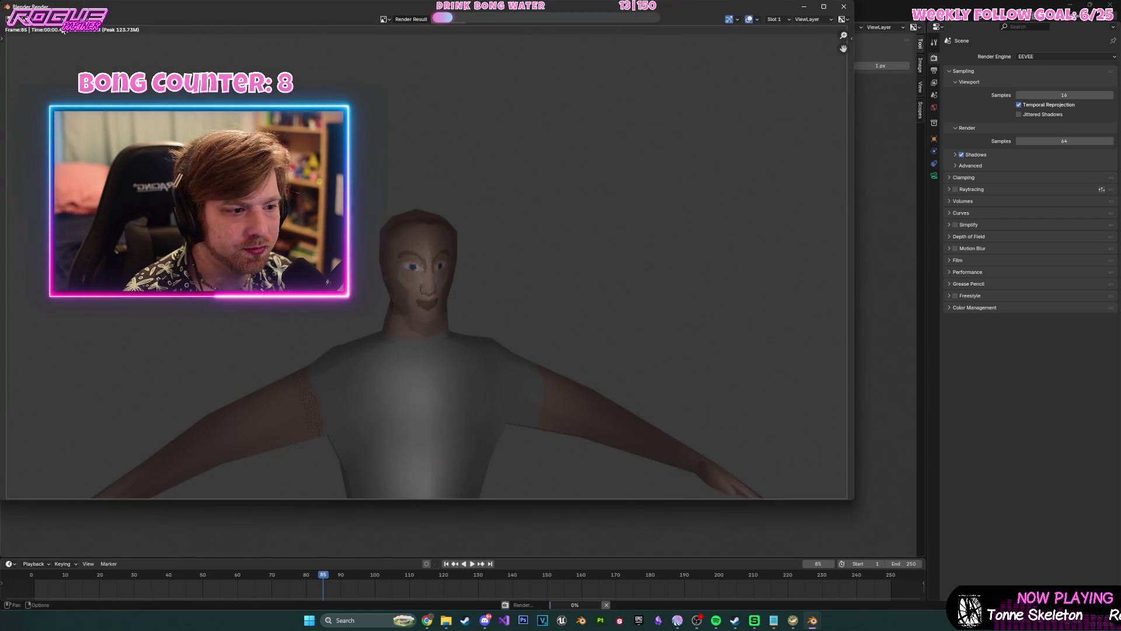
pyautogui.click(844, 9)
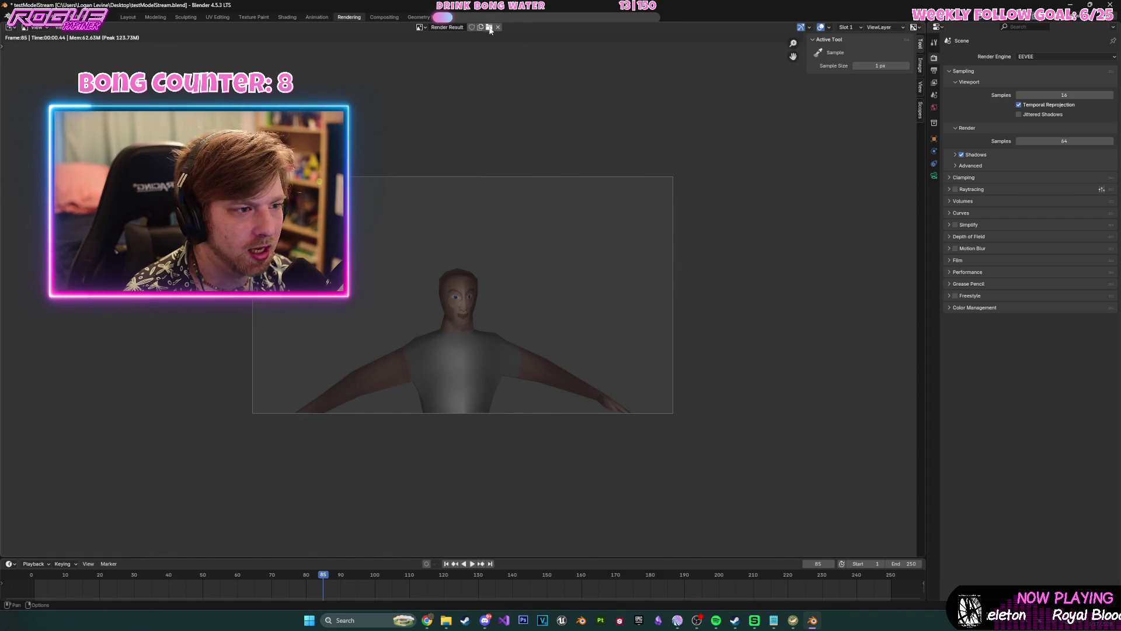
# - Pull the camera back to Y -45.173 m and re-render frame 85 so the whole character fits
pyautogui.click(156, 17)
pyautogui.moveTo(483, 231)
pyautogui.mouseDown(button='middle')
pyautogui.moveTo(604, 250)
pyautogui.moveTo(443, 387)
pyautogui.mouseUp(button='middle')
pyautogui.moveTo(418, 376); pyautogui.dragTo(660, 335)
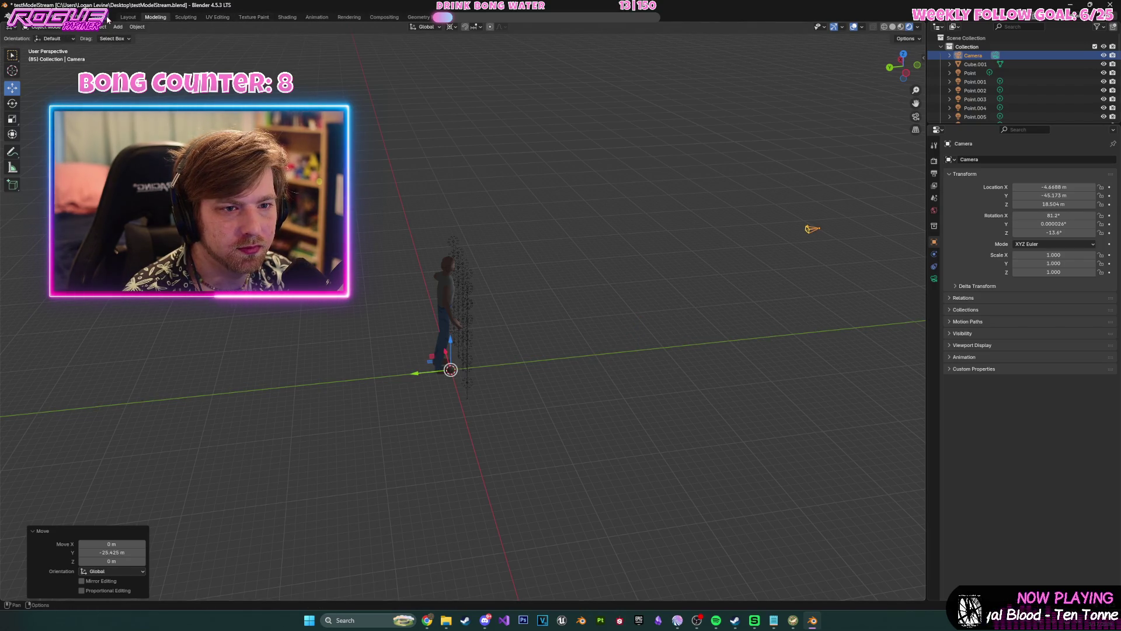
pyautogui.click(337, 17)
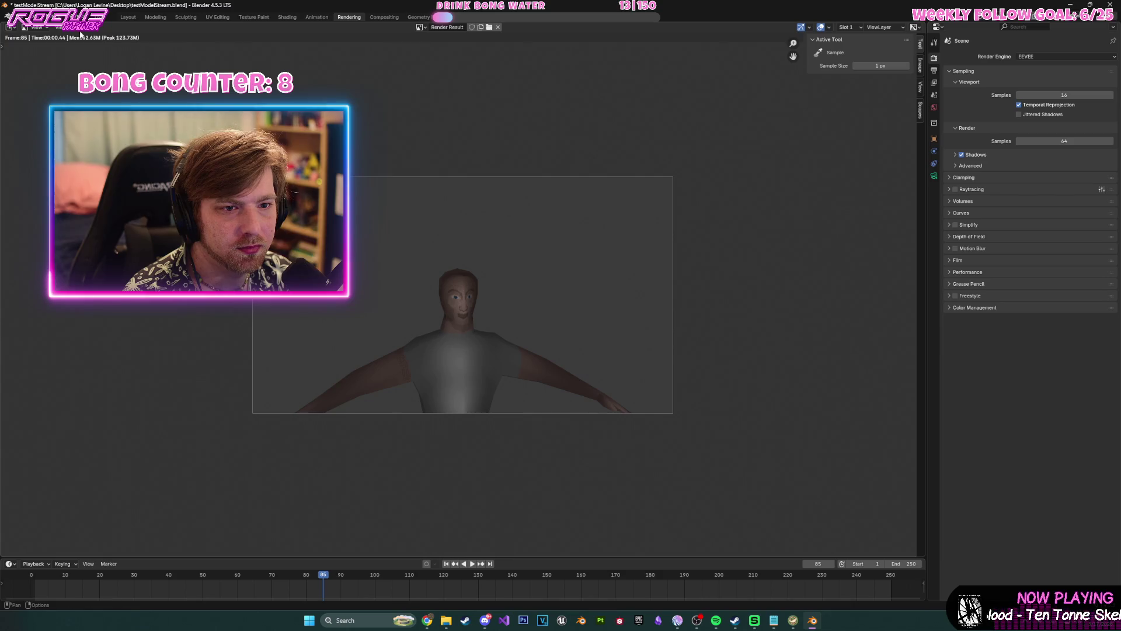
pyautogui.click(53, 17)
pyautogui.click(70, 26)
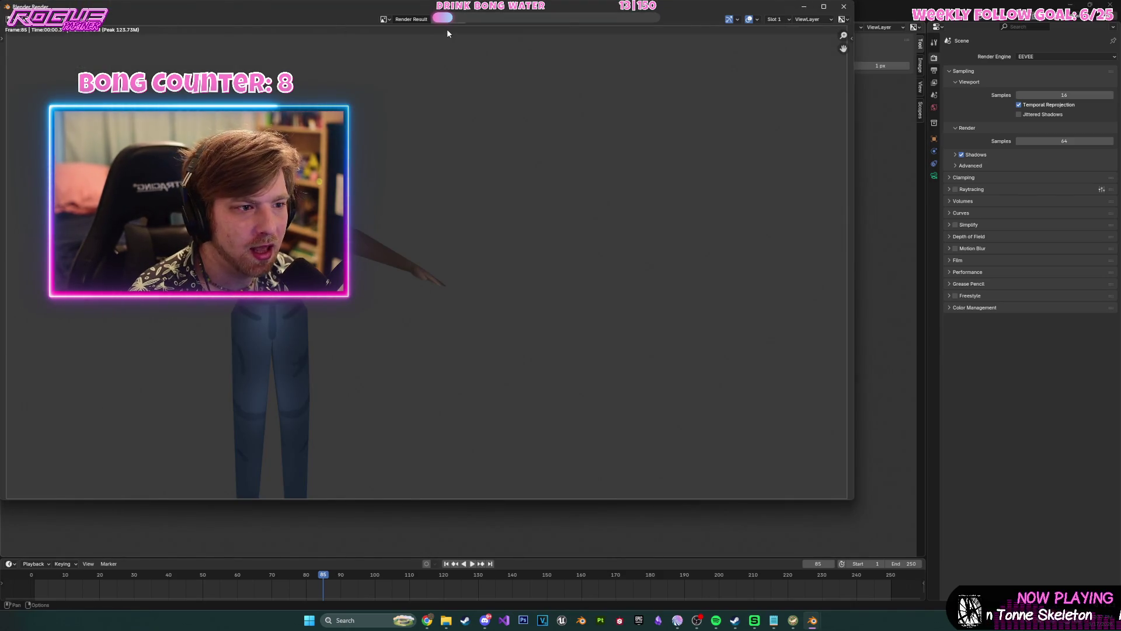
pyautogui.click(845, 7)
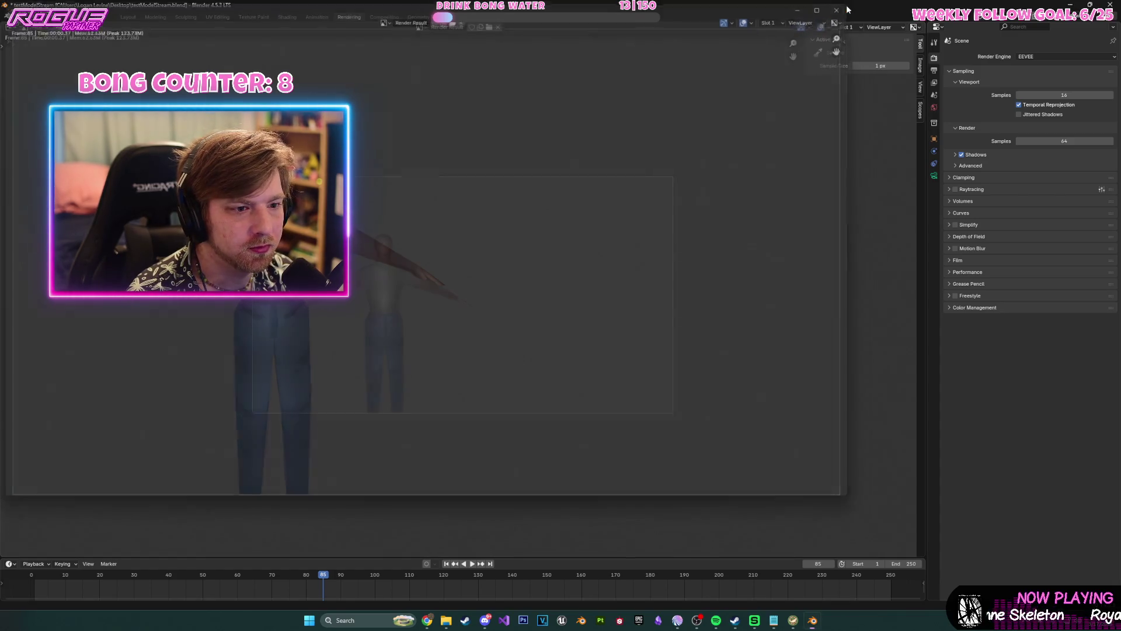
pyautogui.moveTo(388, 230); pyautogui.dragTo(688, 220, button='middle')
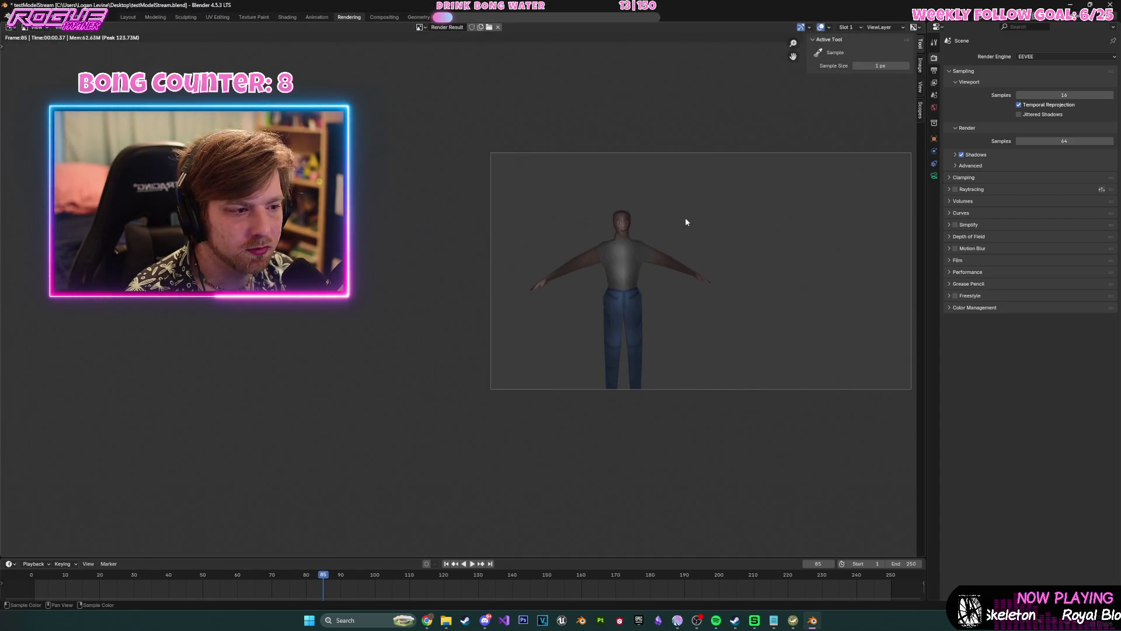
# - Zoom and pan around the Render Result to inspect the character's face up close
pyautogui.scroll(5, 688, 220)
pyautogui.scroll(2, 506, 287)
pyautogui.moveTo(506, 287)
pyautogui.mouseDown(button='middle')
pyautogui.moveTo(453, 280)
pyautogui.moveTo(509, 280)
pyautogui.mouseUp(button='middle')
pyautogui.scroll(-3, 563, 285)
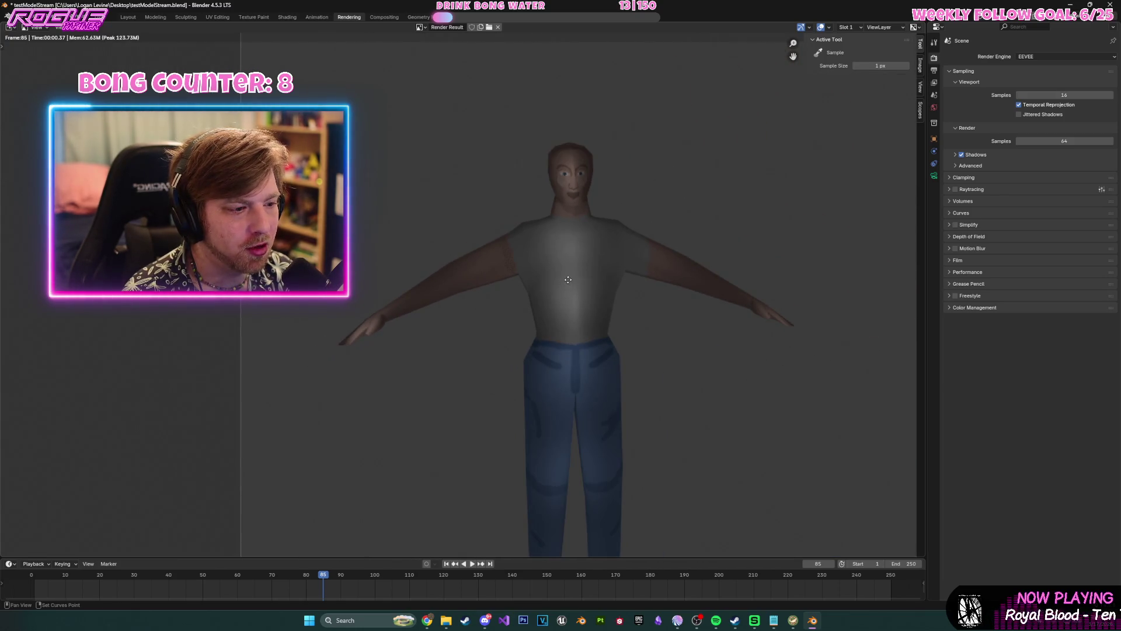
pyautogui.moveTo(629, 255)
pyautogui.mouseDown(button='middle')
pyautogui.moveTo(707, 282)
pyautogui.moveTo(651, 258)
pyautogui.moveTo(701, 268)
pyautogui.moveTo(548, 290)
pyautogui.mouseUp(button='middle')
pyautogui.scroll(2, 707, 282)
pyautogui.scroll(1, 707, 282)
pyautogui.scroll(3, 581, 295)
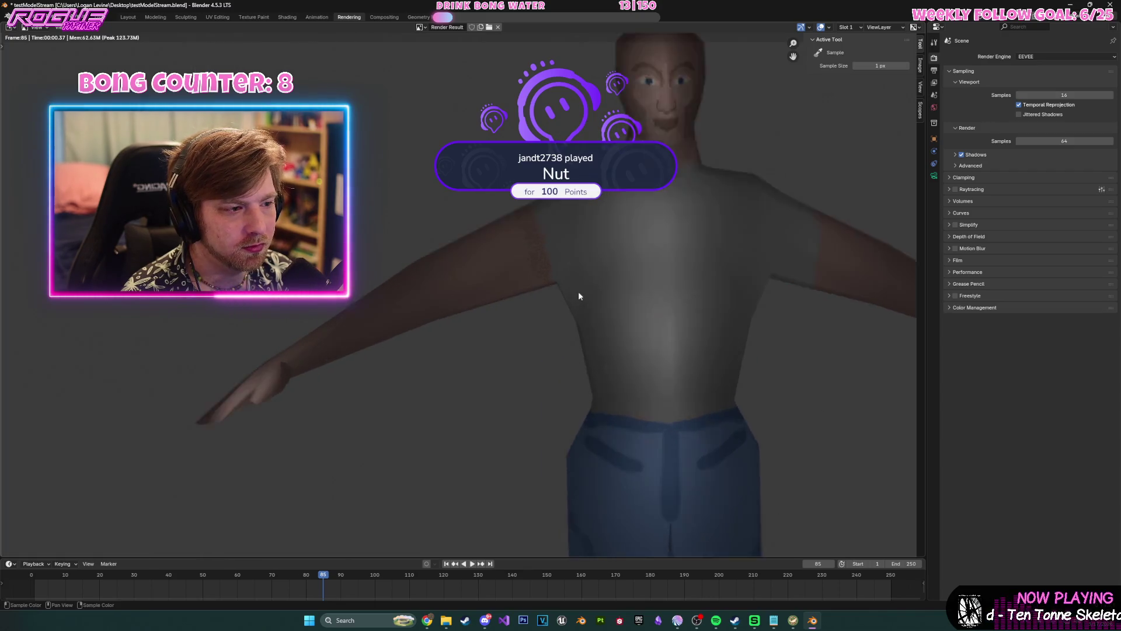
pyautogui.scroll(2, 625, 308)
pyautogui.moveTo(642, 292)
pyautogui.mouseDown(button='middle')
pyautogui.moveTo(563, 345)
pyautogui.moveTo(599, 393)
pyautogui.mouseUp(button='middle')
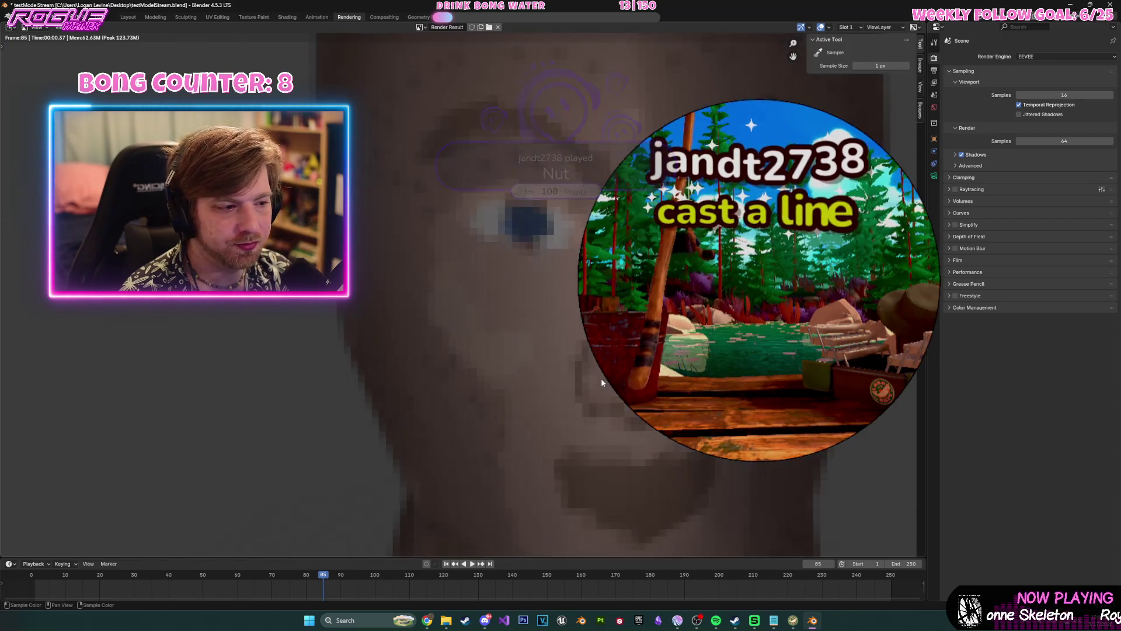
pyautogui.scroll(-2, 598, 393)
pyautogui.scroll(2, 559, 370)
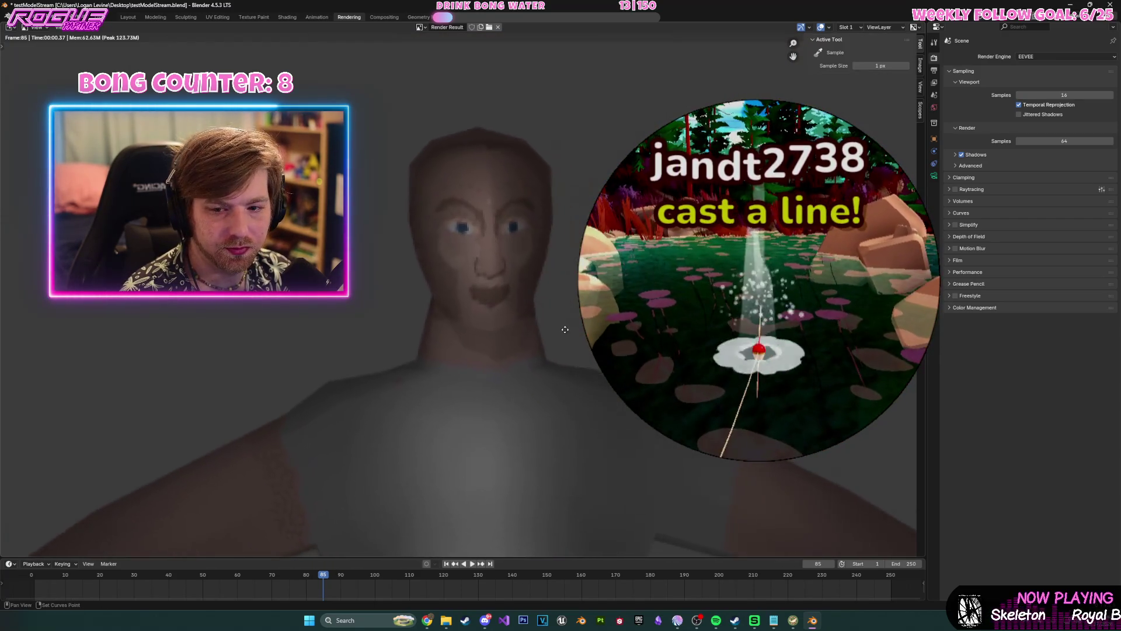
pyautogui.scroll(3, 561, 380)
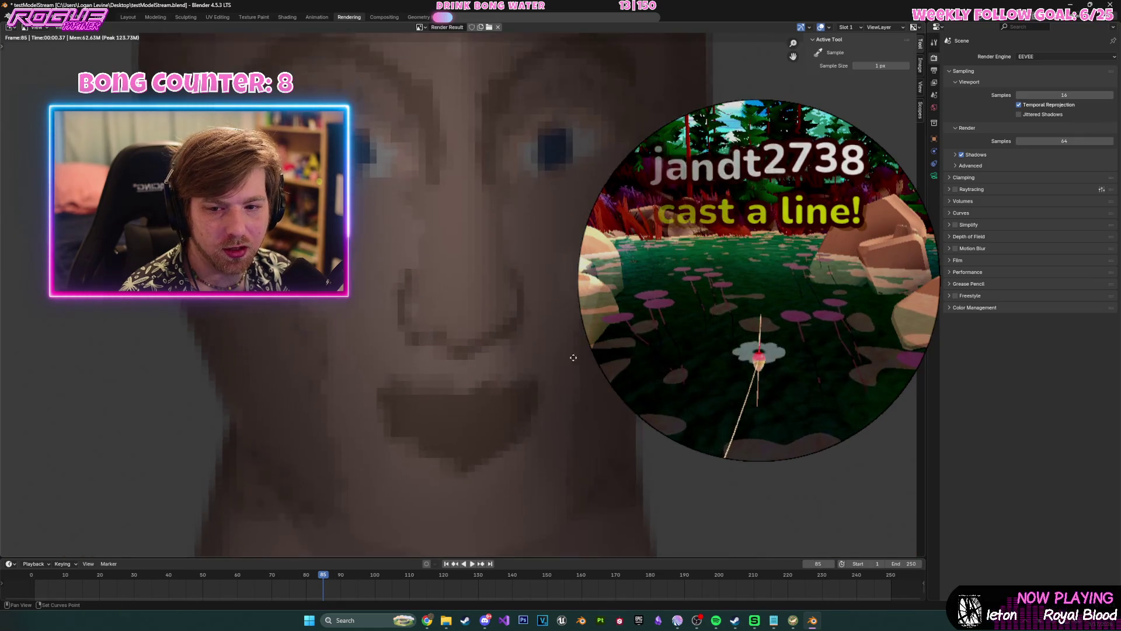
pyautogui.scroll(-1, 581, 402)
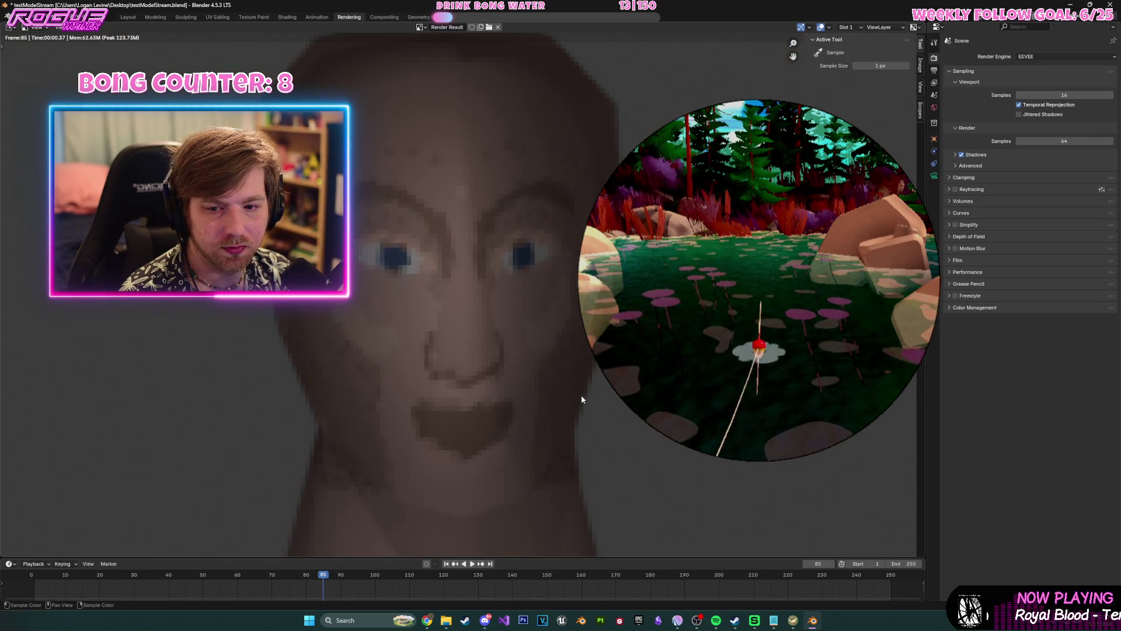
pyautogui.scroll(-4, 580, 395)
pyautogui.scroll(-3, 581, 395)
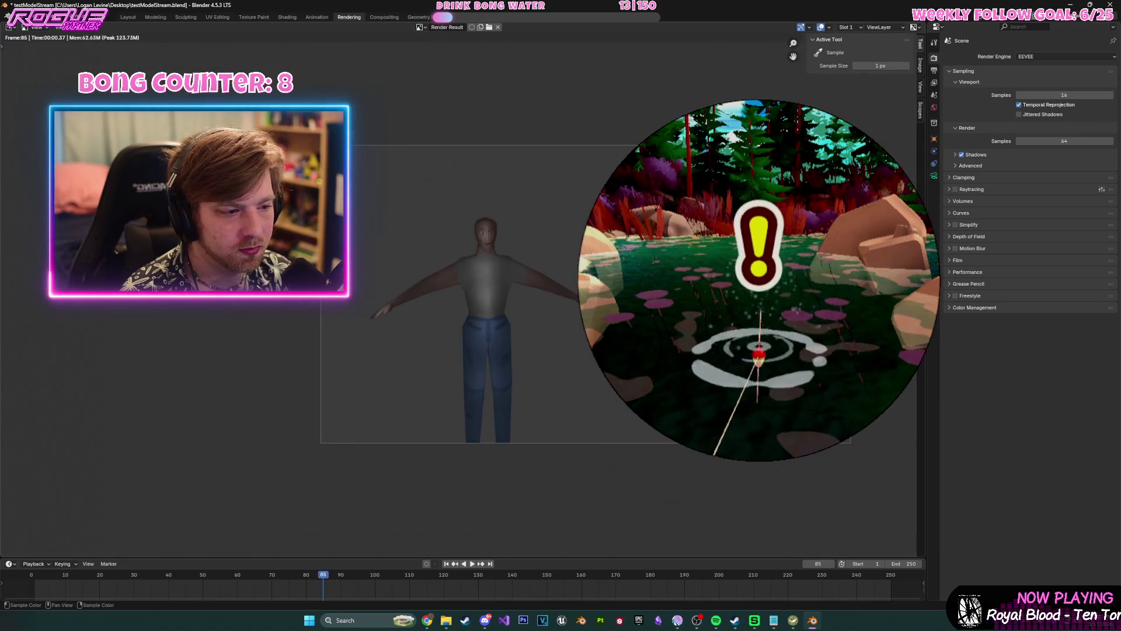
pyautogui.scroll(4, 562, 297)
pyautogui.moveTo(593, 278); pyautogui.dragTo(547, 314, button='middle')
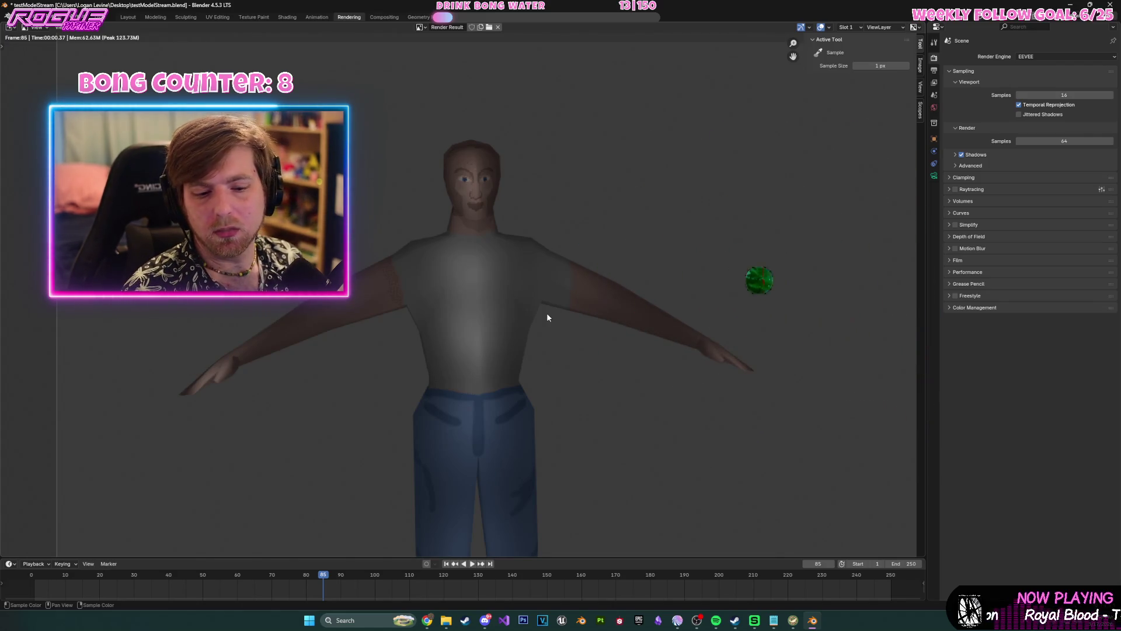
# - Save testModelStream.blend with the finished render
pyautogui.hotkey('ctrl', 's')
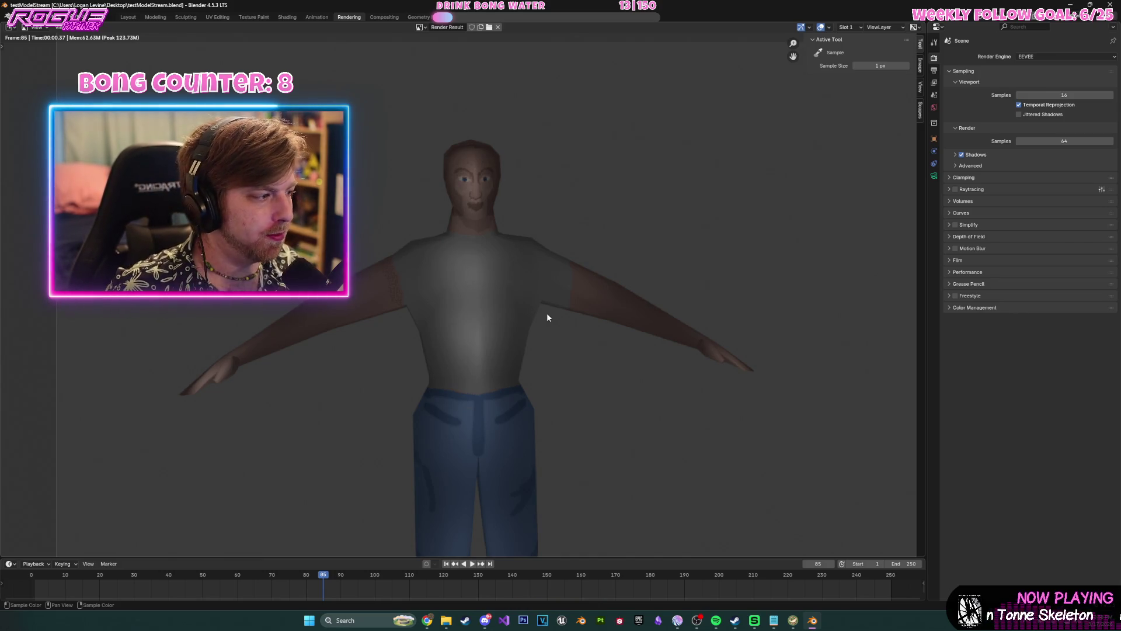
pyautogui.scroll(-8, 410, 234)
pyautogui.scroll(4, 397, 193)
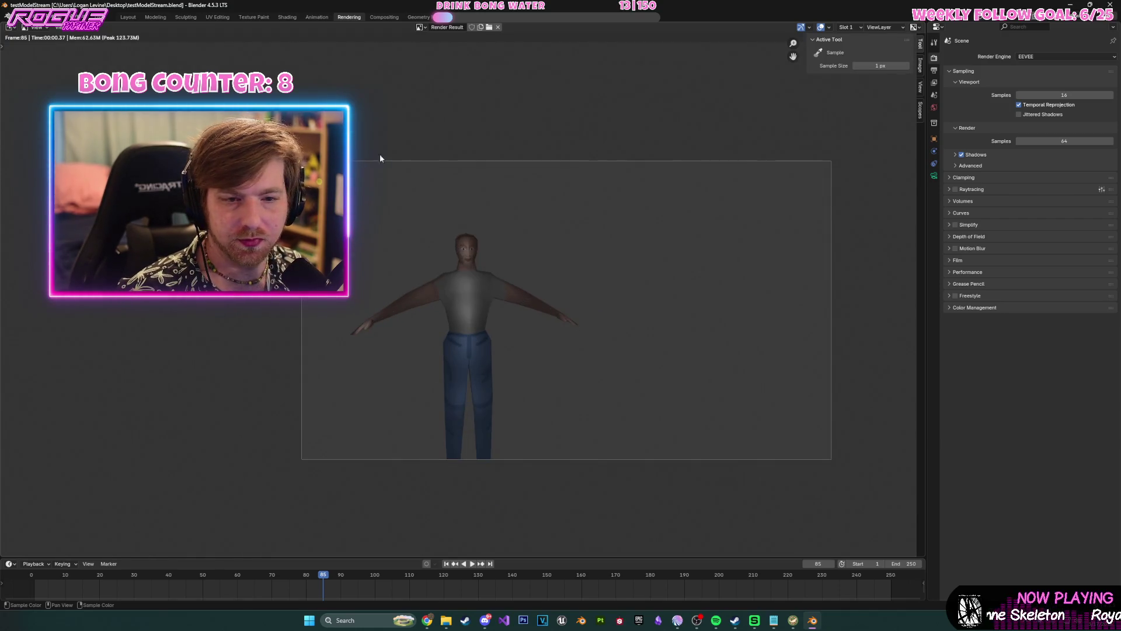
# - In the Modeling workspace, delete point lights Point.029 and Point.020 through Point.028
pyautogui.click(169, 16)
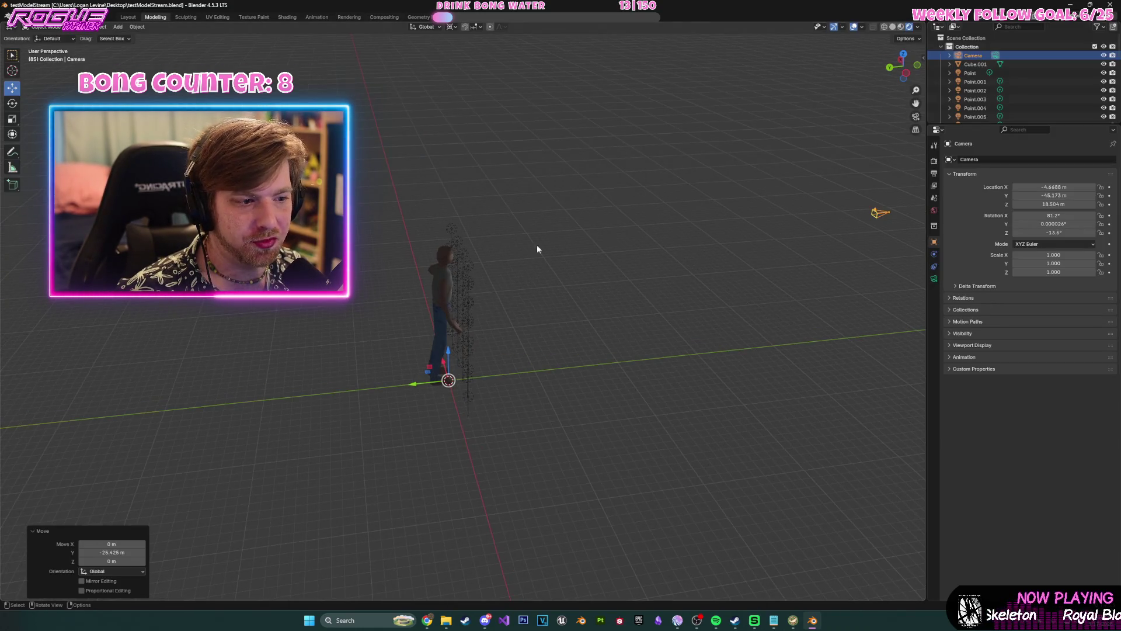
pyautogui.moveTo(517, 237); pyautogui.dragTo(499, 223, button='middle')
pyautogui.click(986, 73)
pyautogui.scroll(-8, 1005, 99)
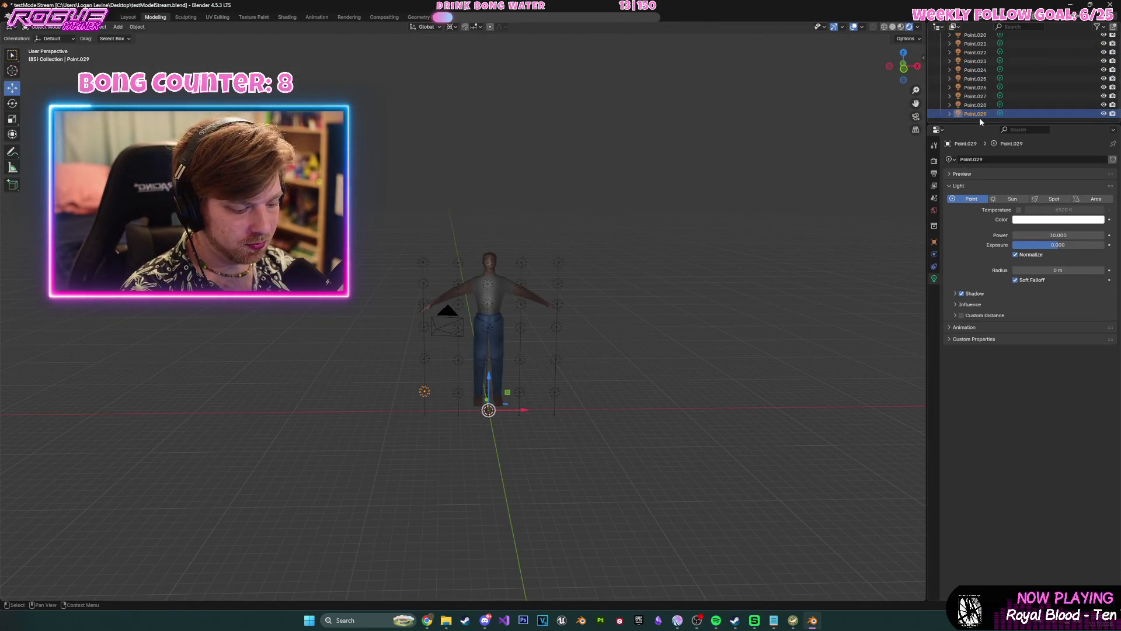
pyautogui.press('Delete')
pyautogui.moveTo(986, 110)
pyautogui.mouseDown()
pyautogui.moveTo(987, 51)
pyautogui.moveTo(998, 74)
pyautogui.mouseUp()
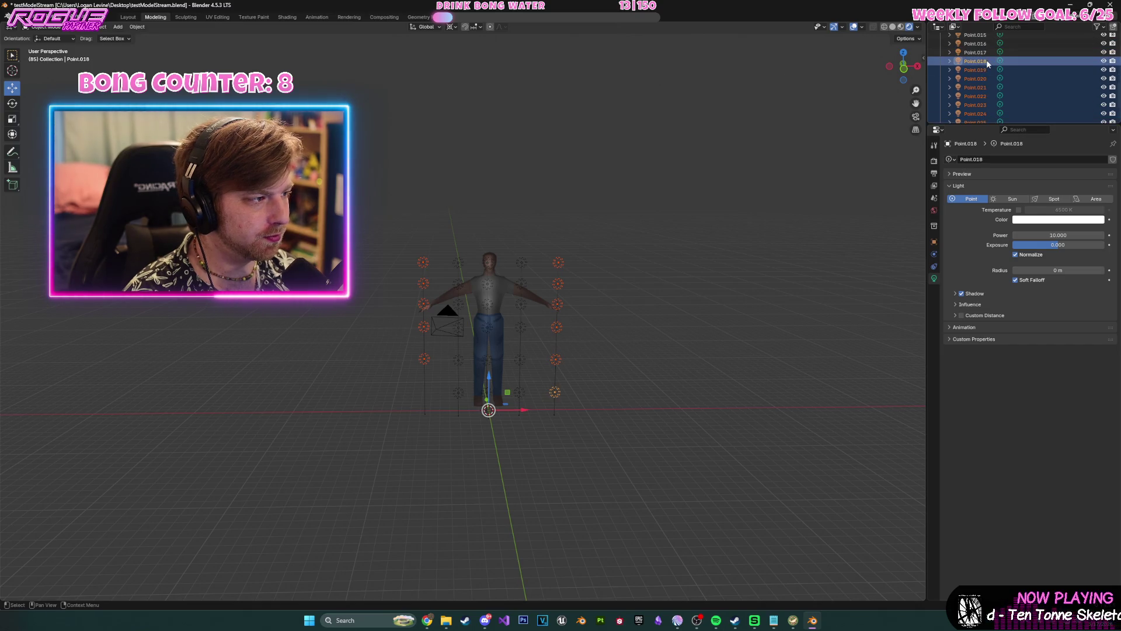
pyautogui.press('Delete')
# - Delete lights Point.001 through Point.017 and the original Point light, then select the camera
pyautogui.scroll(5, 993, 70)
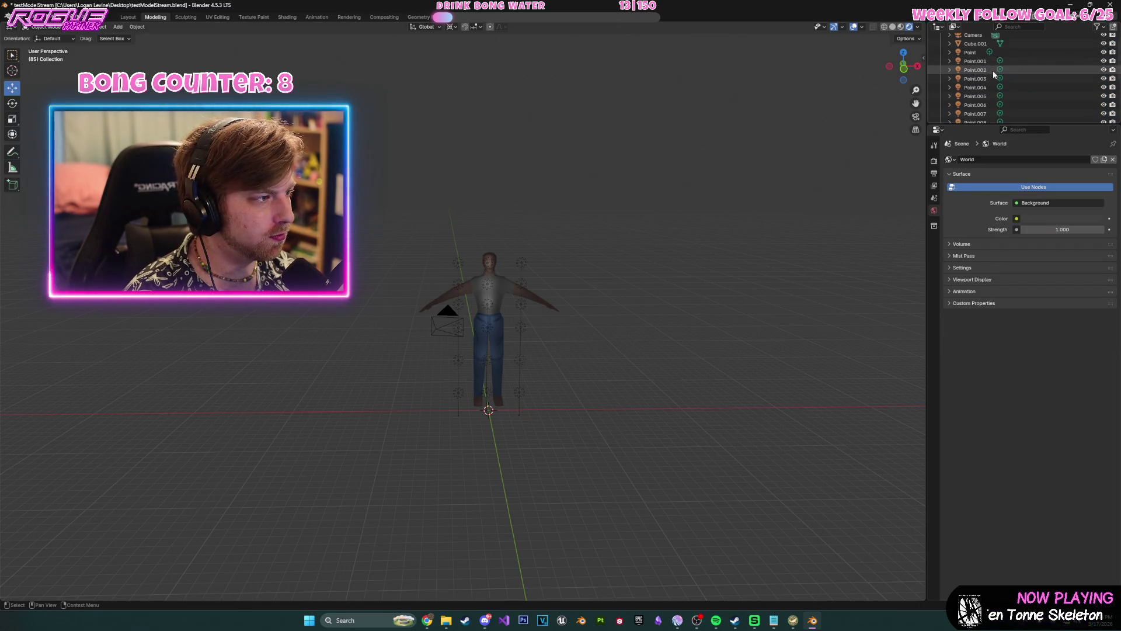
pyautogui.moveTo(987, 62)
pyautogui.mouseDown()
pyautogui.moveTo(999, 114)
pyautogui.moveTo(987, 97)
pyautogui.moveTo(982, 112)
pyautogui.mouseUp()
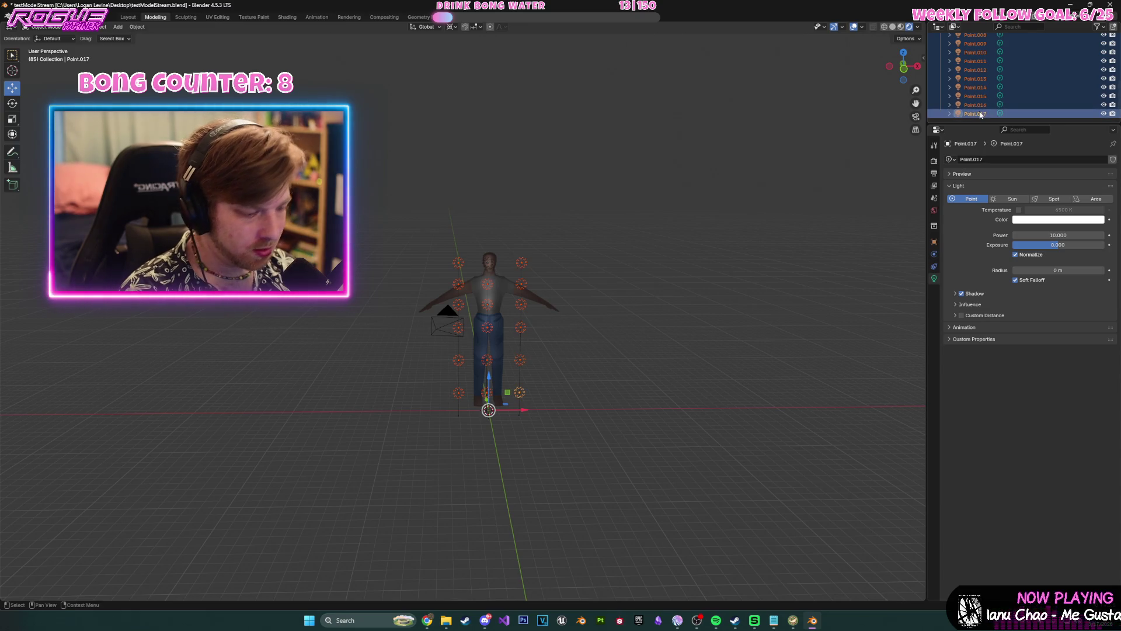
pyautogui.press('x')
pyautogui.click(976, 75)
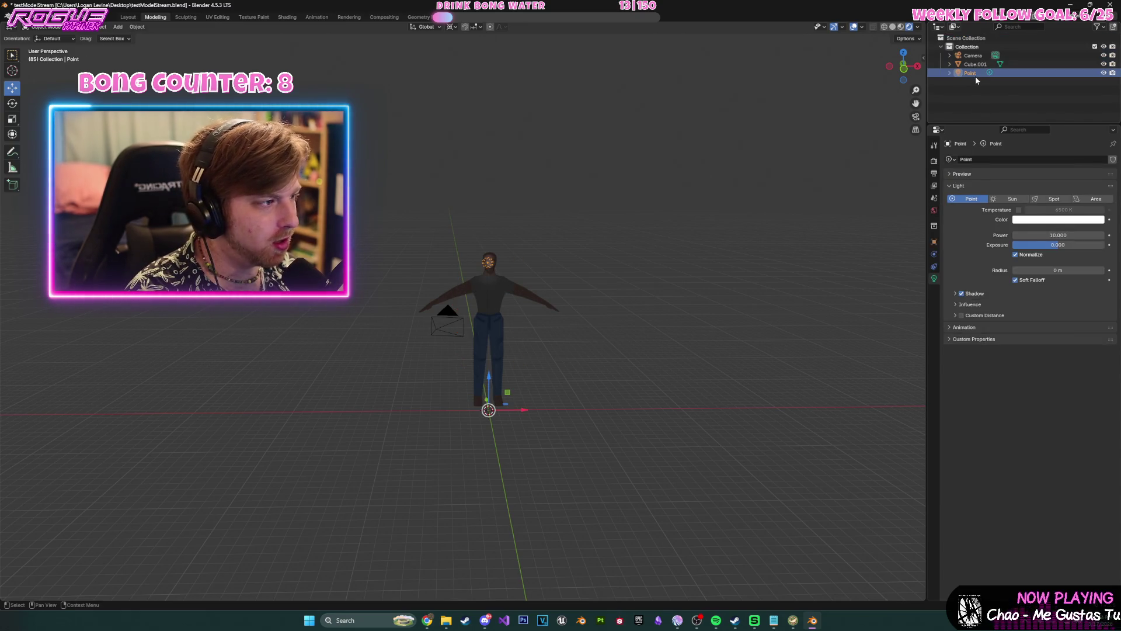
pyautogui.press('x')
pyautogui.click(974, 55)
# - Delete the camera and show the figure with Material Preview shading
pyautogui.press('x')
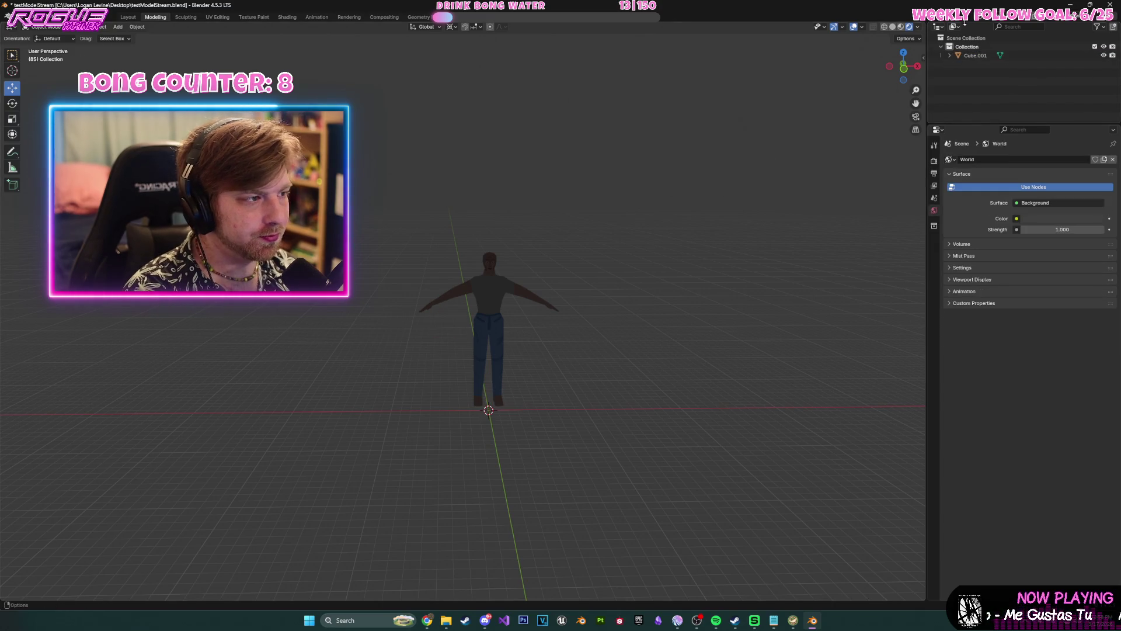
pyautogui.click(901, 27)
pyautogui.scroll(5, 691, 221)
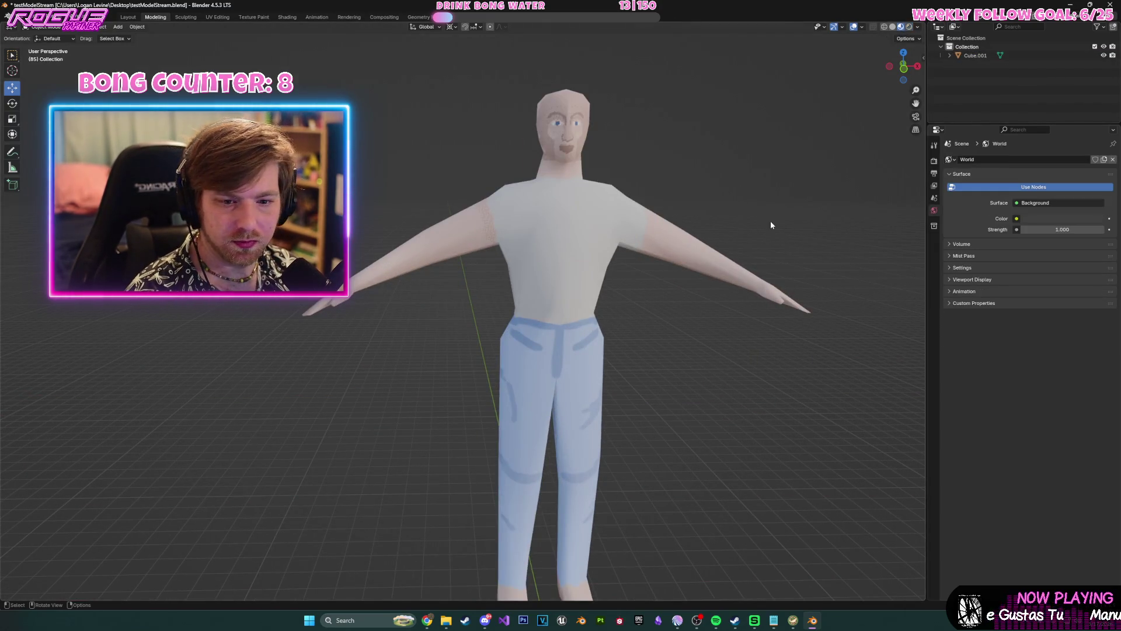
pyautogui.scroll(-5, 732, 198)
# - Orbit to a three-quarter view of the figure and save testModelStream.blend
pyautogui.moveTo(749, 199)
pyautogui.mouseDown(button='middle')
pyautogui.moveTo(717, 204)
pyautogui.moveTo(804, 174)
pyautogui.moveTo(818, 213)
pyautogui.mouseUp(button='middle')
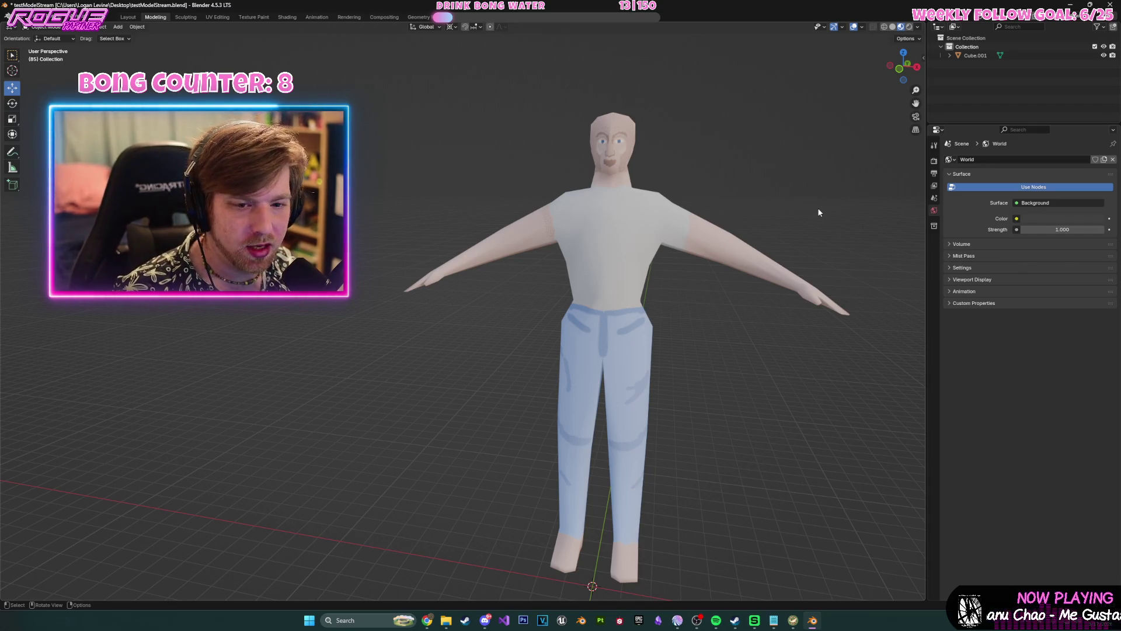
pyautogui.moveTo(837, 223); pyautogui.dragTo(771, 230, button='middle')
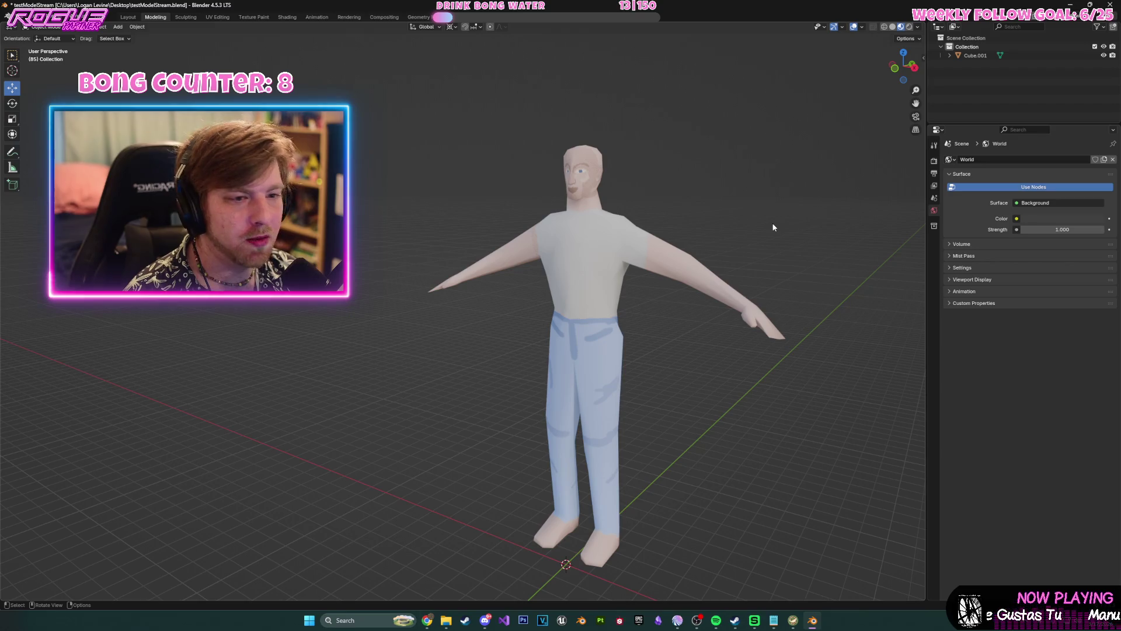
pyautogui.hotkey('ctrl', 's')
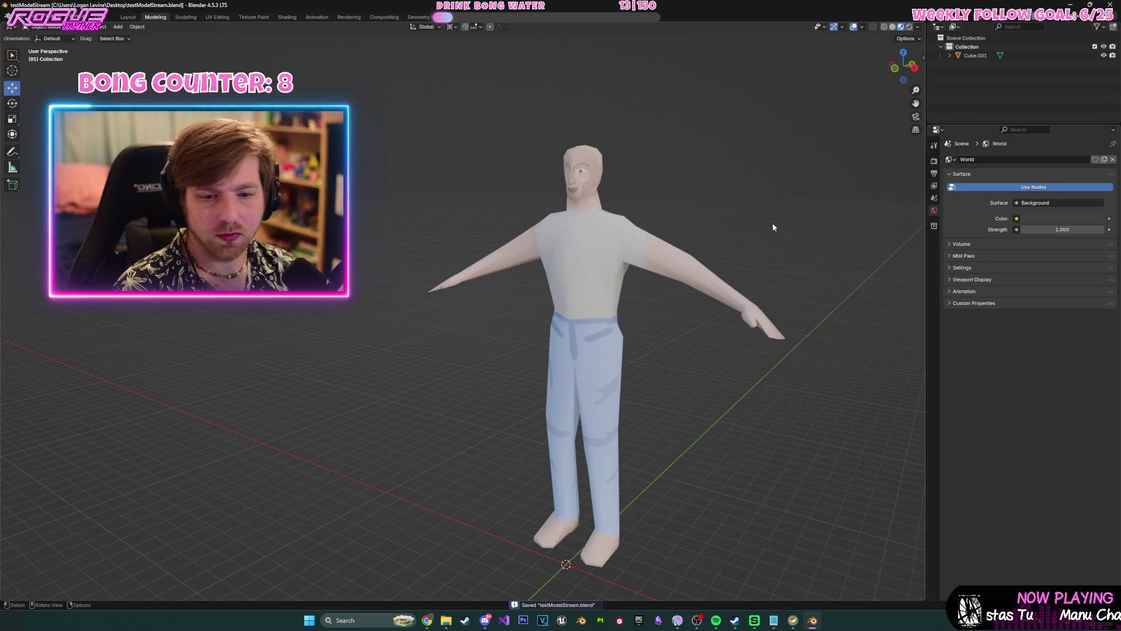